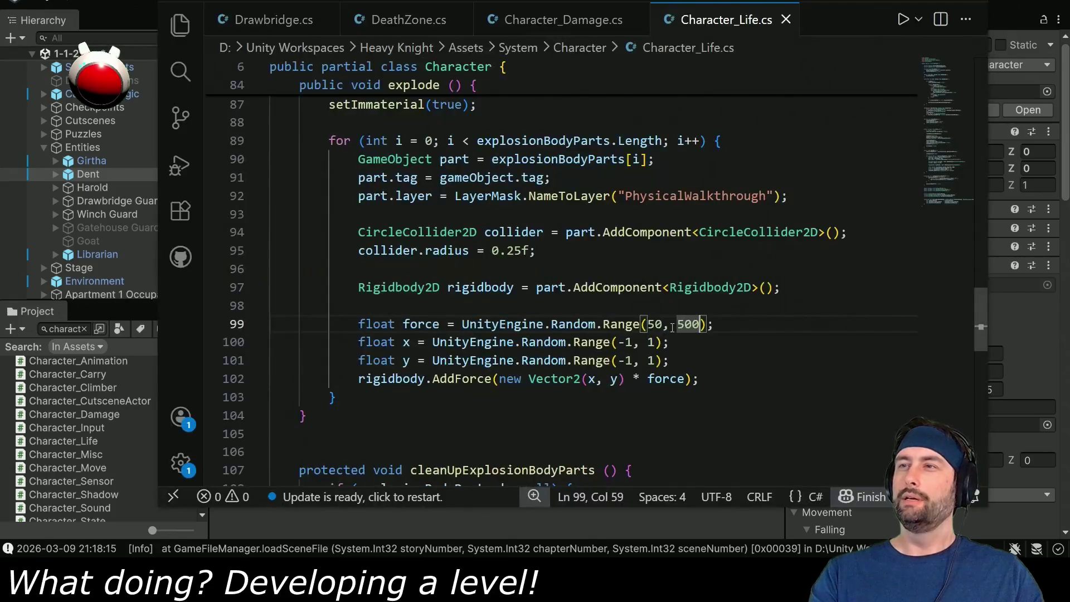
Change line 99's explosion force to Random.Range(500, 1000) and return to Unity
click(662, 325)
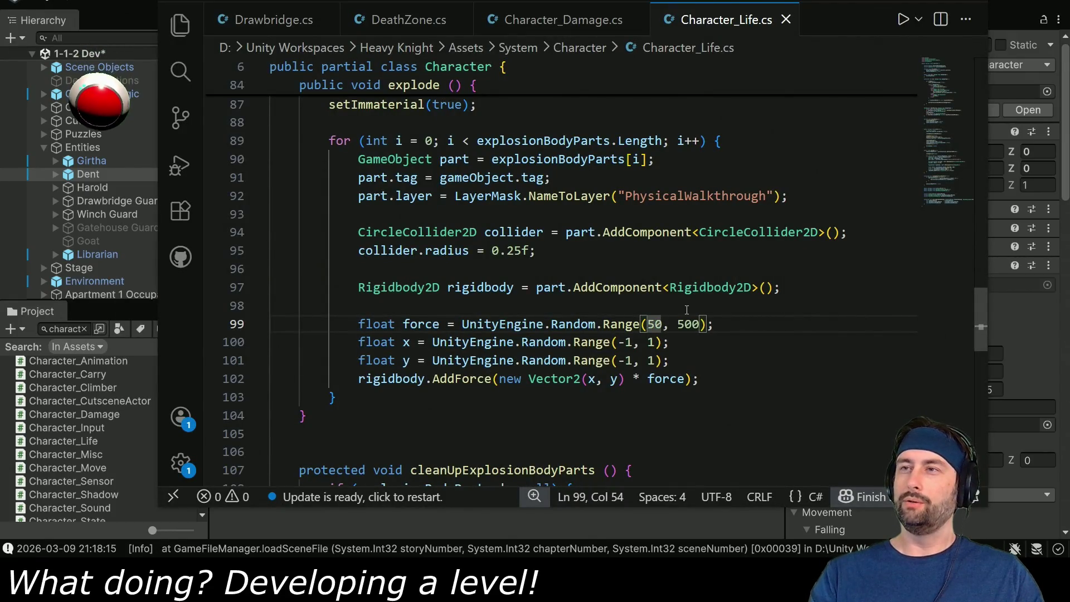
text(0)
key(shift+Right)
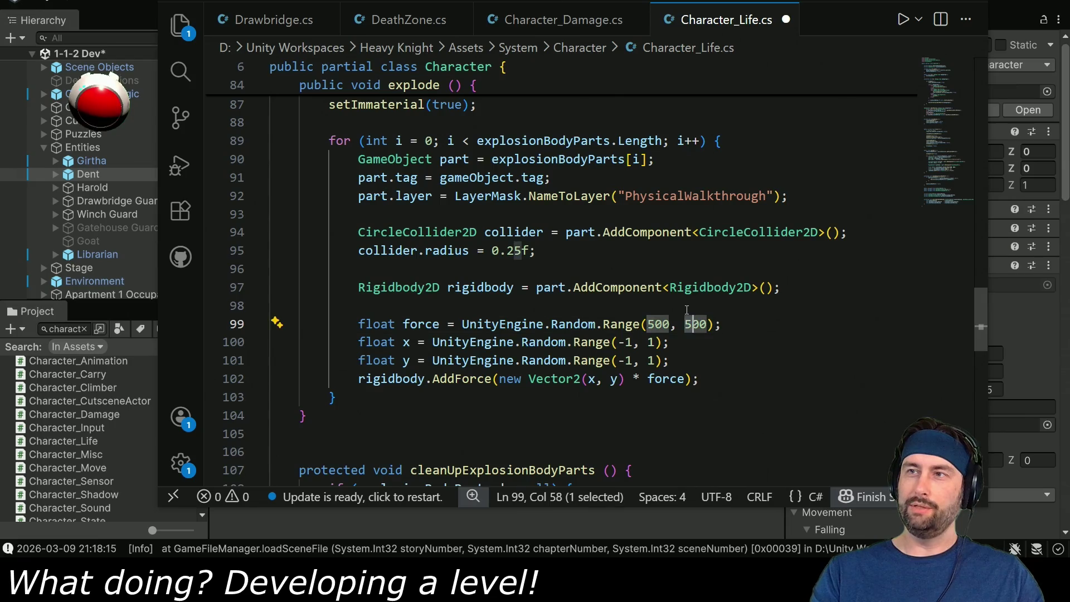
text(10)
key(alt+Tab)
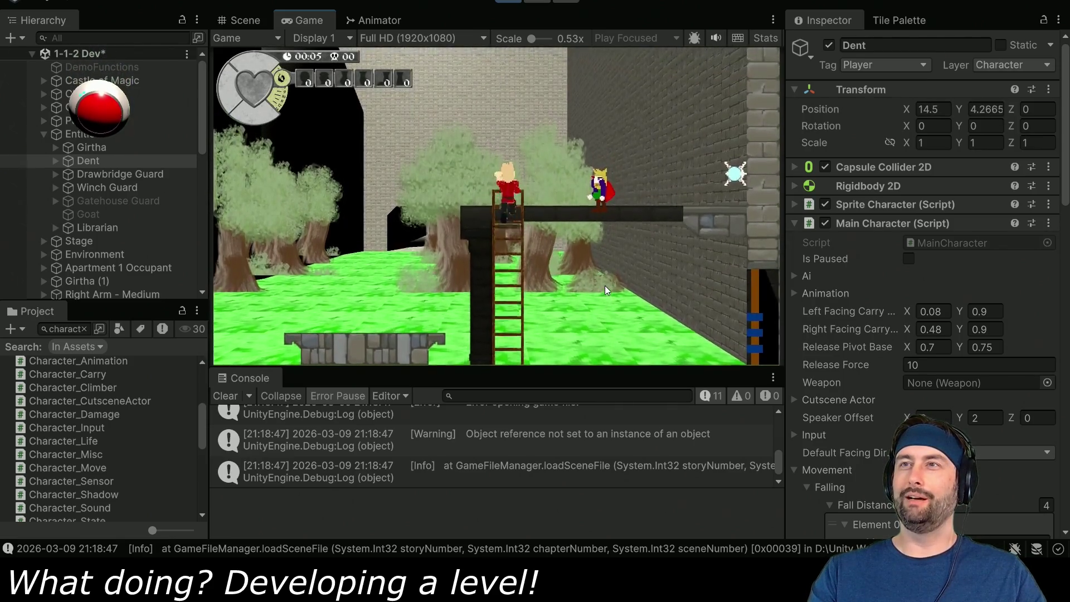
Inspect Right Leg - Medium (1)'s Rigidbody 2D, then exit Play mode and return to the code
click(508, 2)
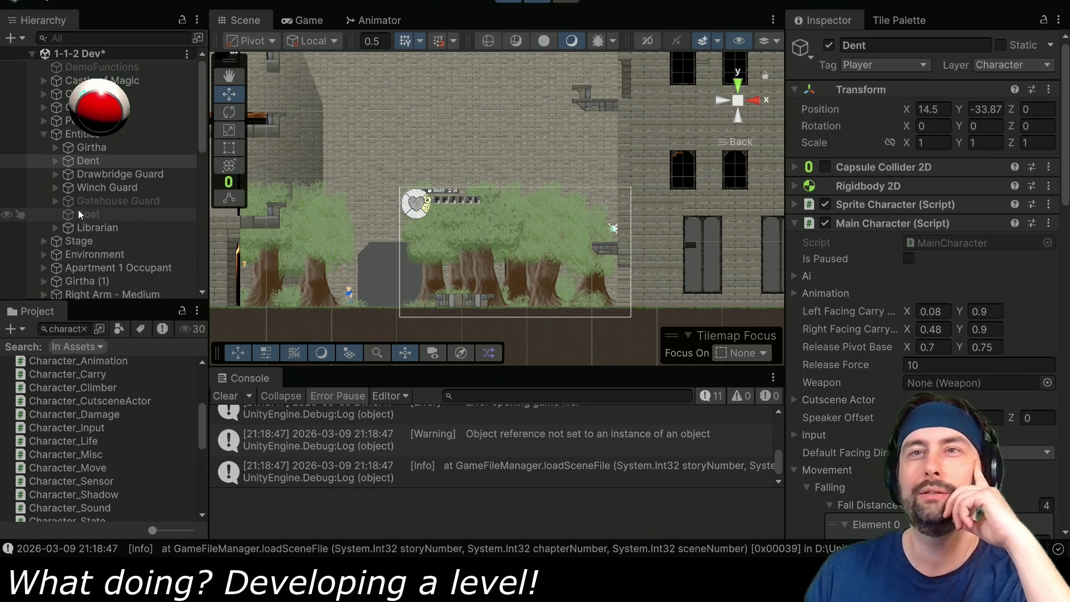
scroll(78, 206, down, 5)
scroll(78, 202, down, 6)
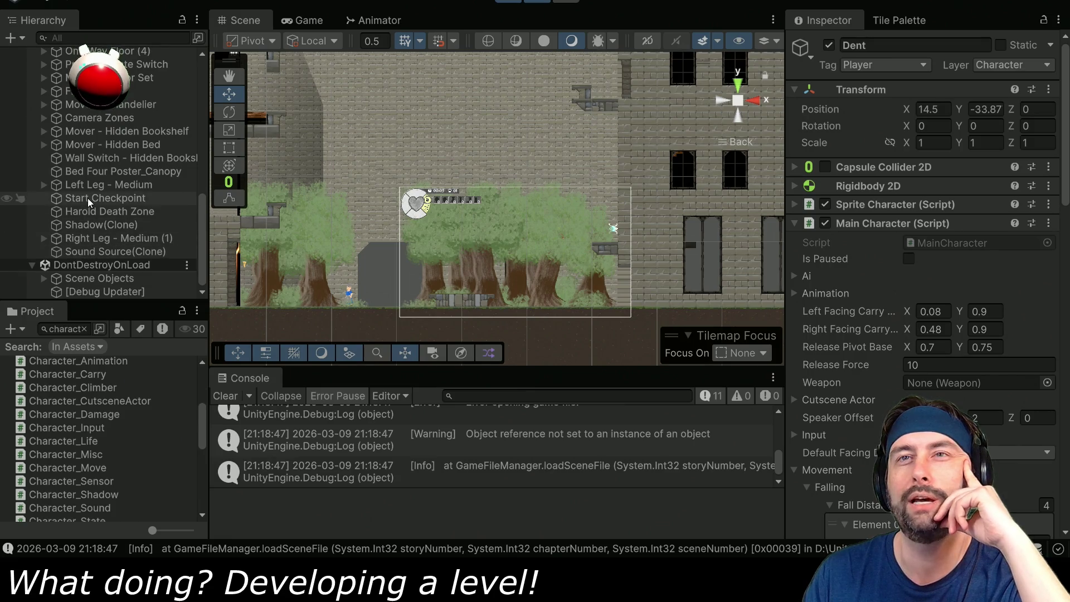
click(79, 238)
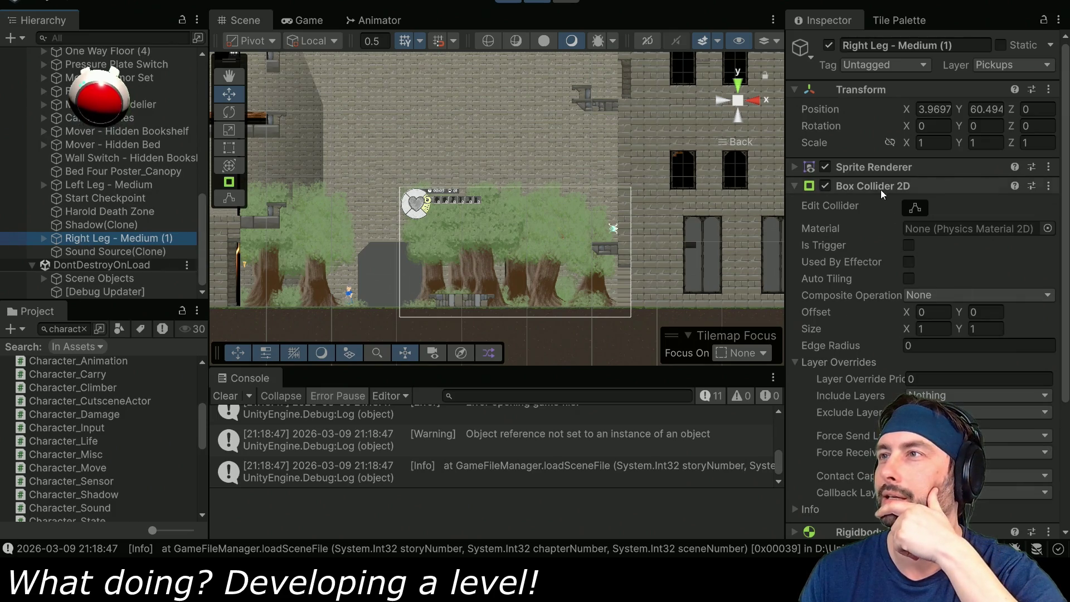
scroll(875, 234, down, 5)
click(795, 359)
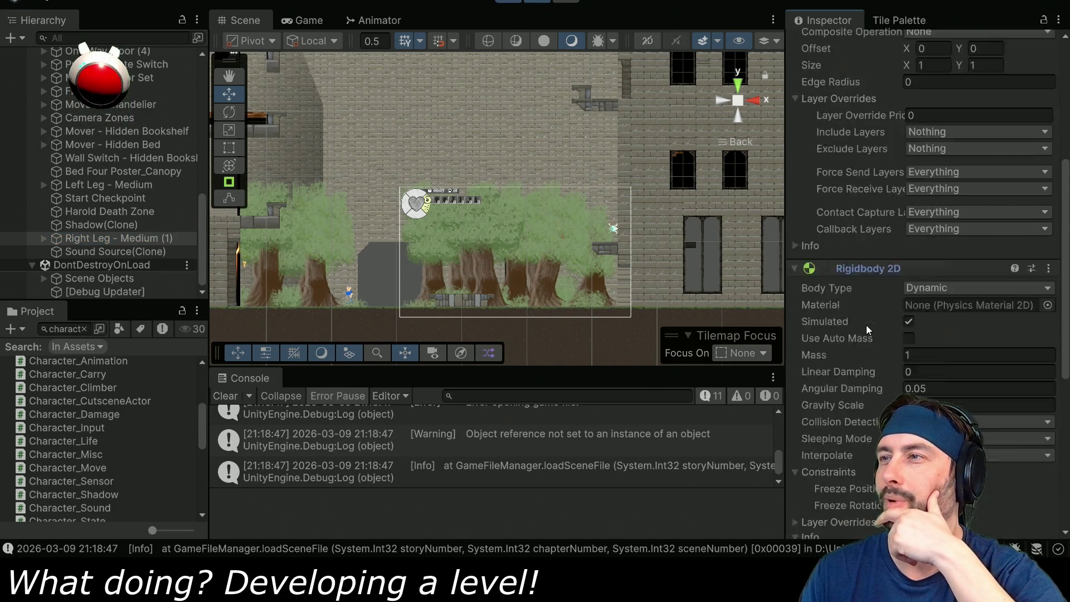
scroll(867, 325, down, 6)
scroll(858, 321, up, 2)
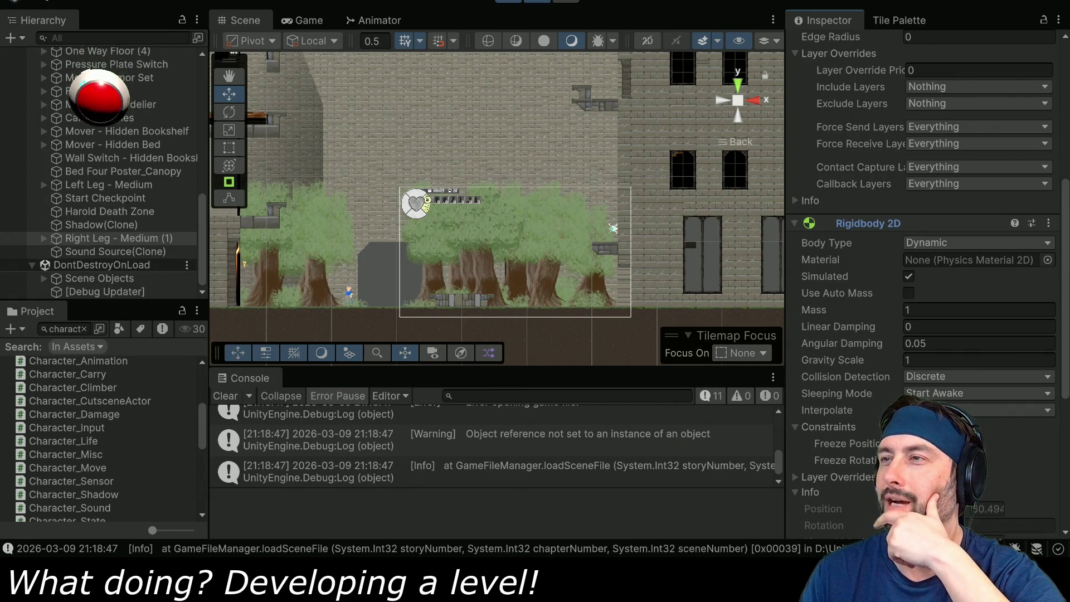
click(509, 2)
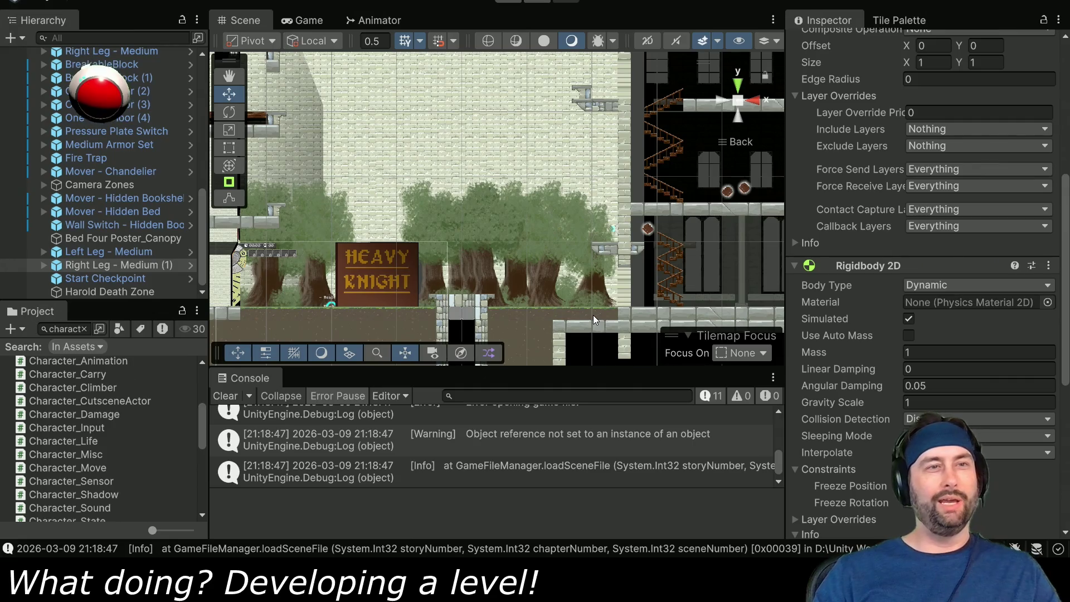
key(alt+Tab)
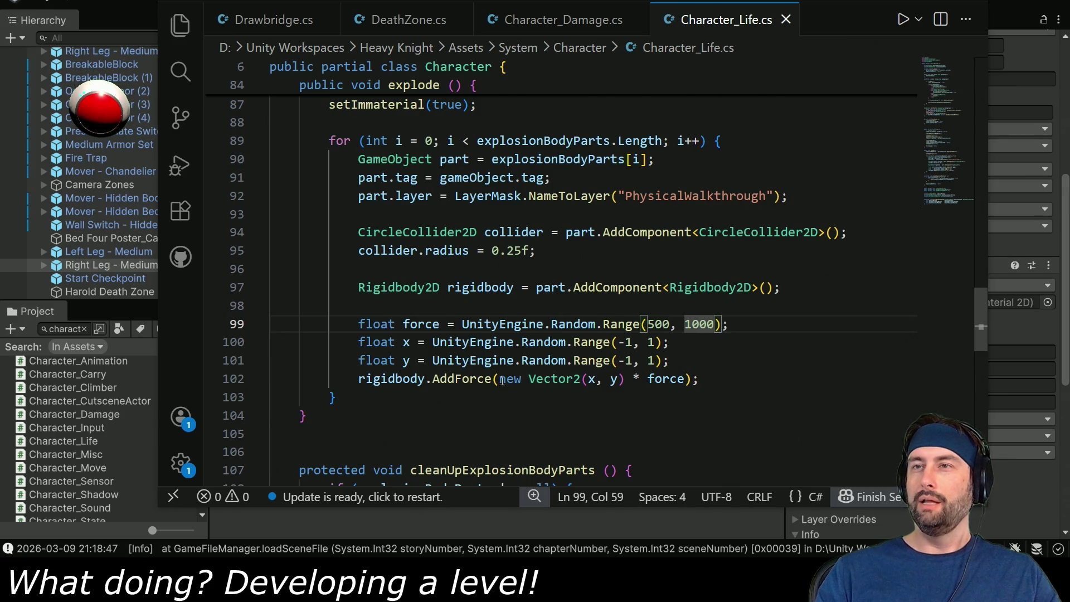
Select the rigidbody variable on line 97, leaving the code unchanged, and return to Unity
double_click(470, 287)
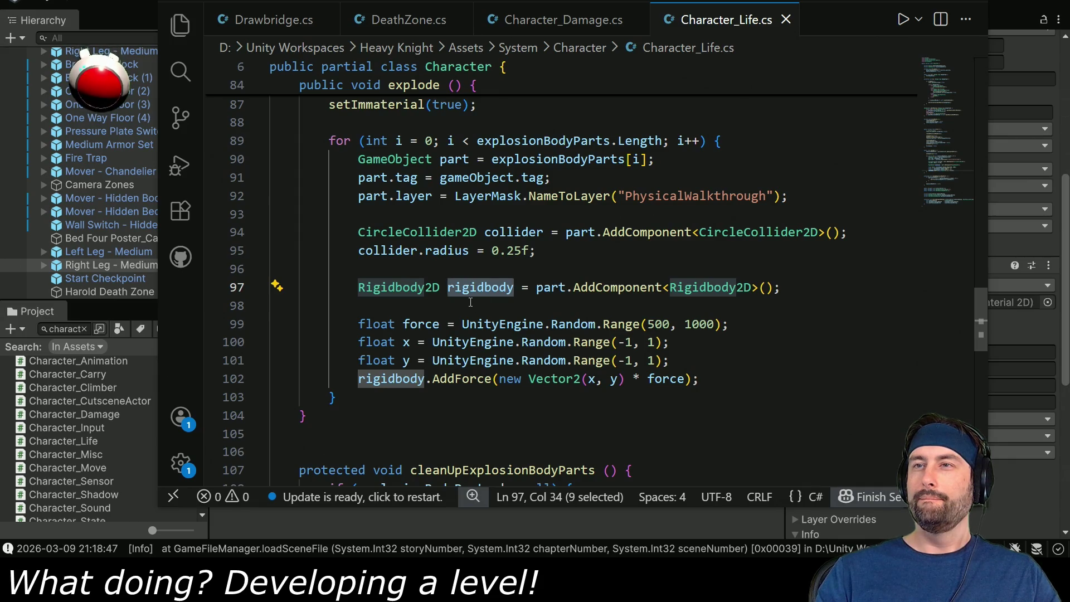
click(811, 286)
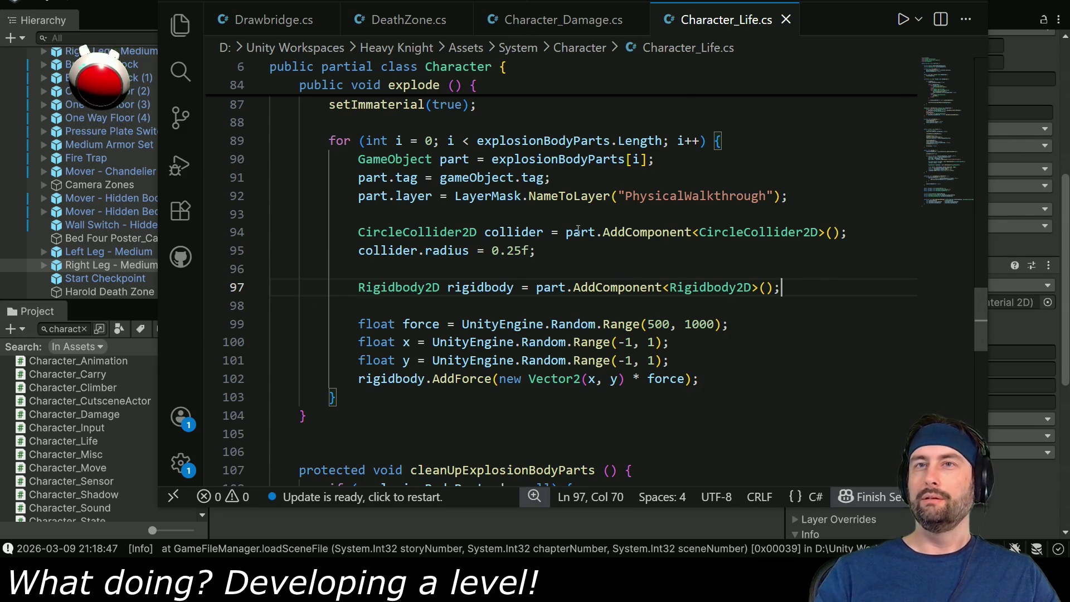
key(alt+Tab)
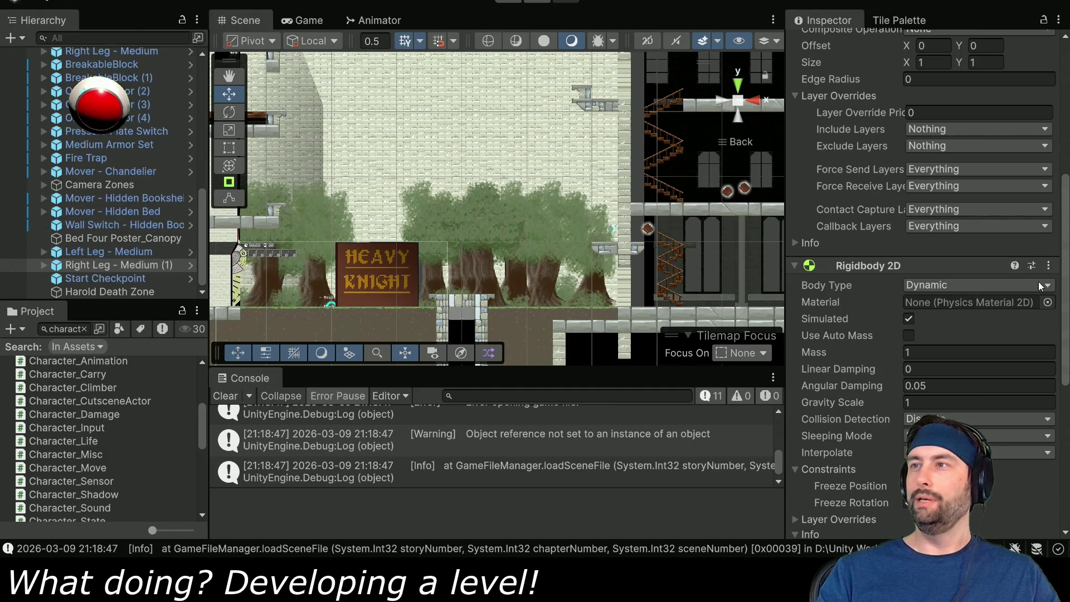
Pause the playtest, check LegRight(Clone)'s Rigidbody 2D, then resume and stop Play mode
scroll(1040, 286, down, 3)
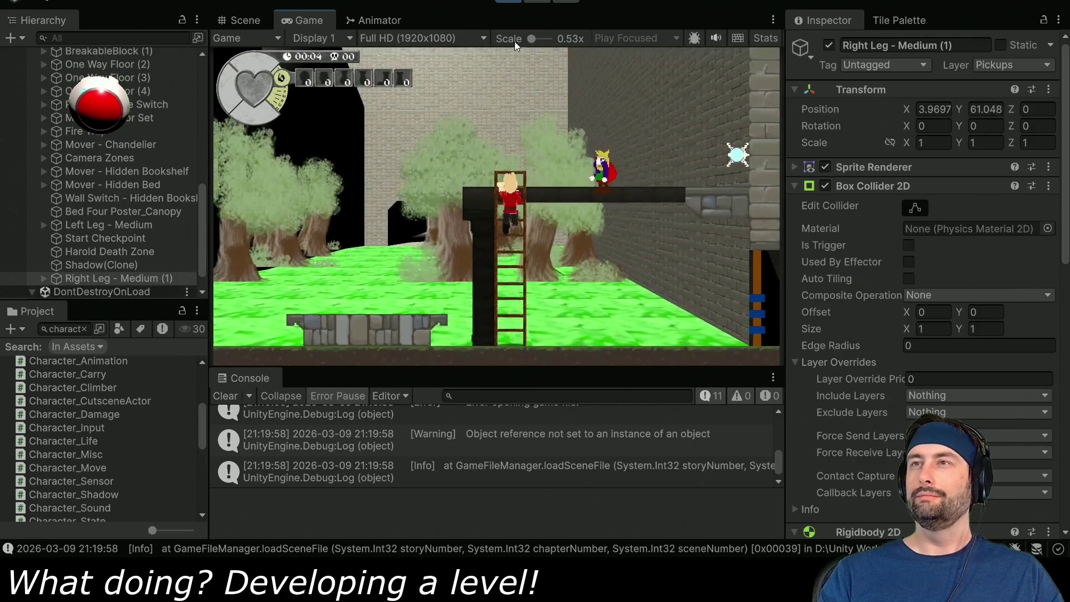
click(537, 1)
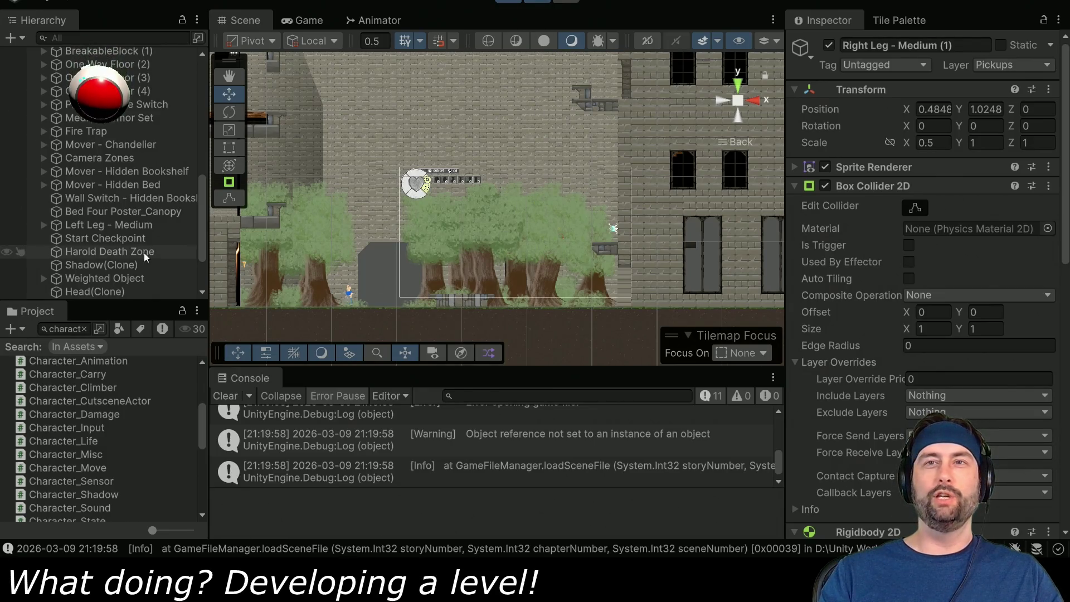
scroll(142, 251, down, 3)
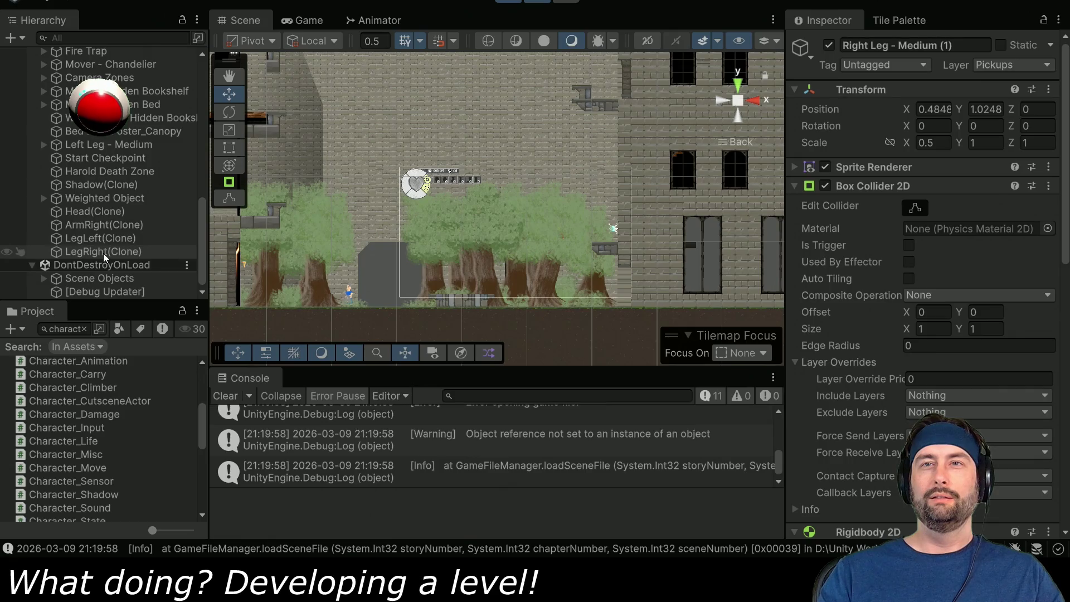
click(103, 252)
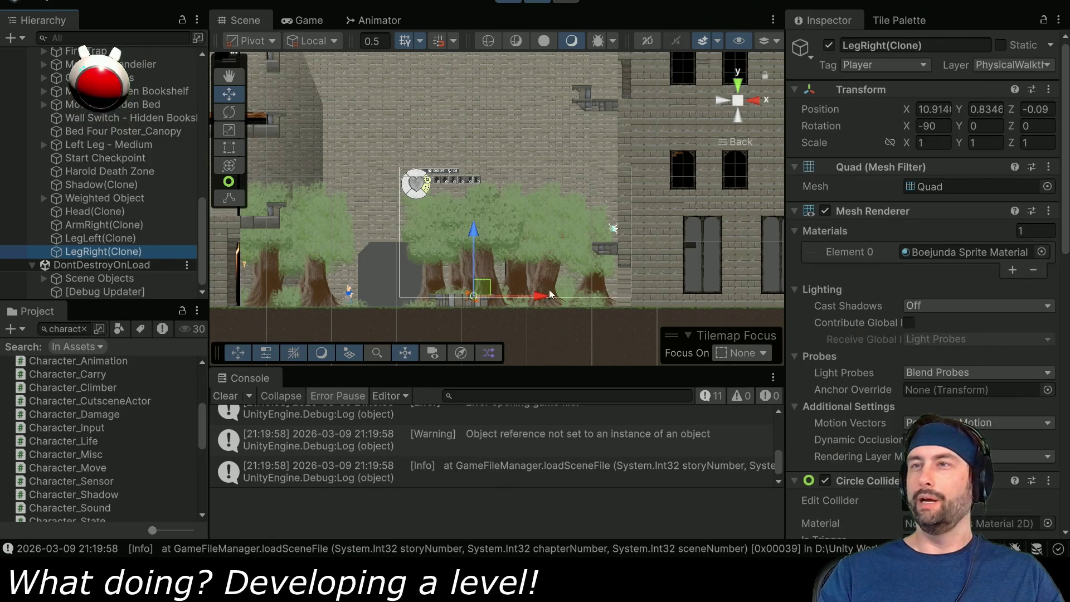
scroll(904, 357, down, 10)
scroll(847, 278, down, 3)
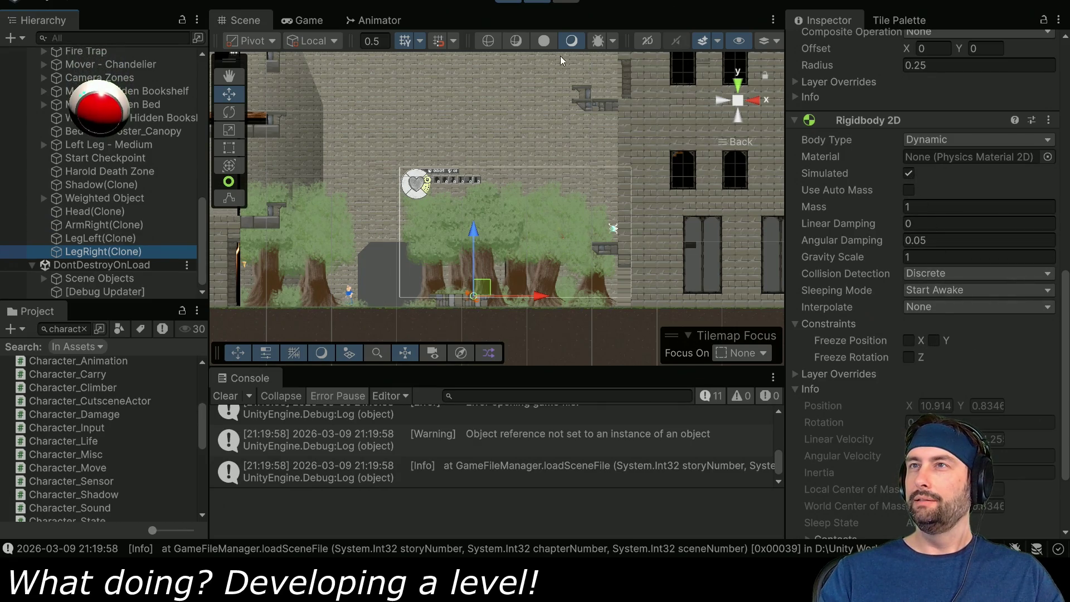
click(522, 2)
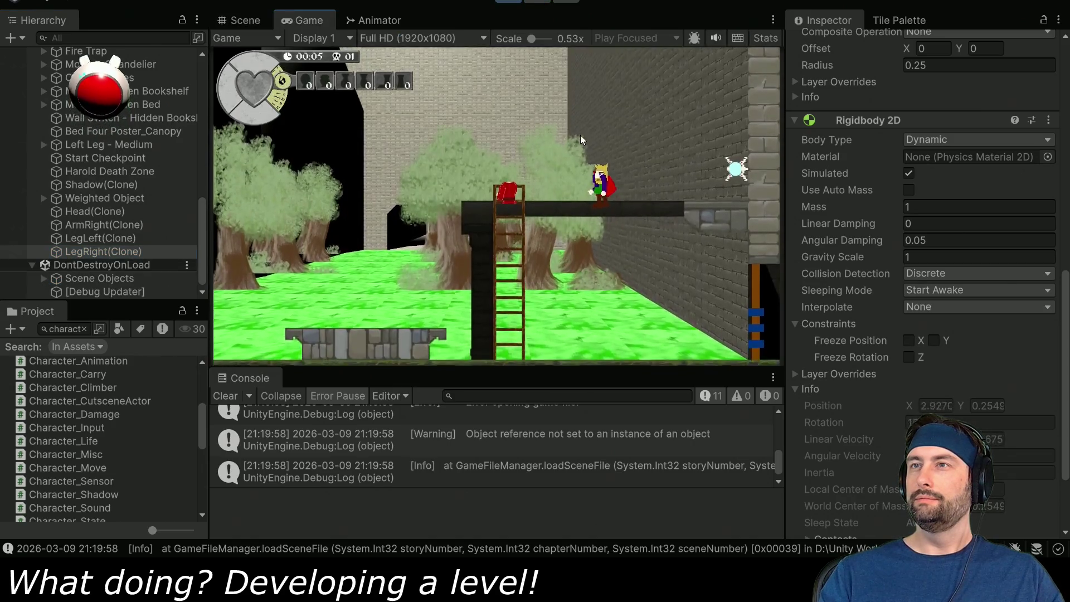
click(508, 2)
Change line 99's explosion force to Random.Range(250, 500) and return to Unity
key(alt+Tab)
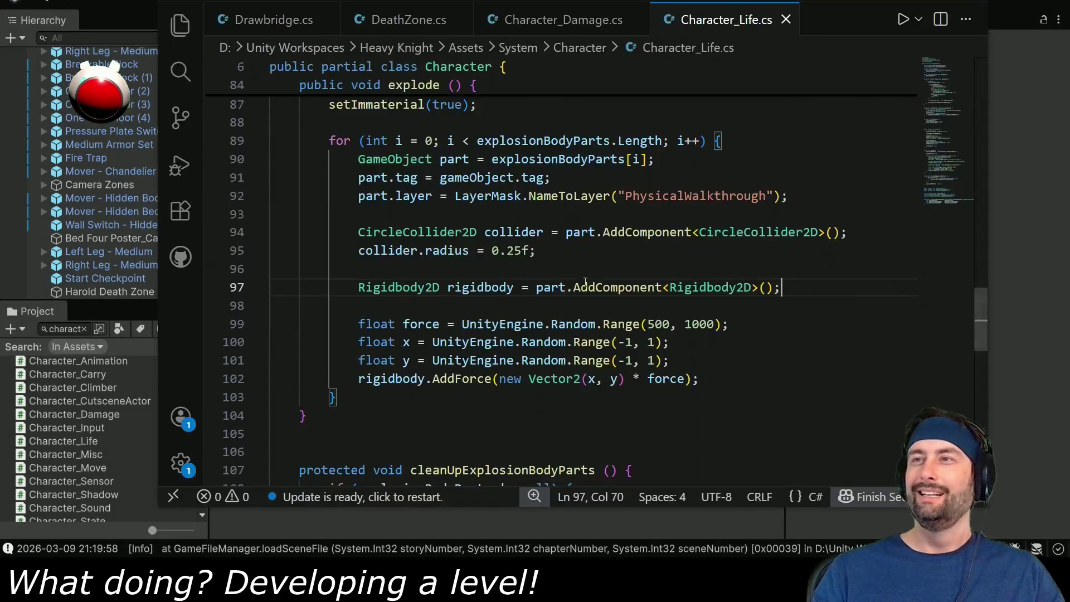
drag(649, 324, 655, 324)
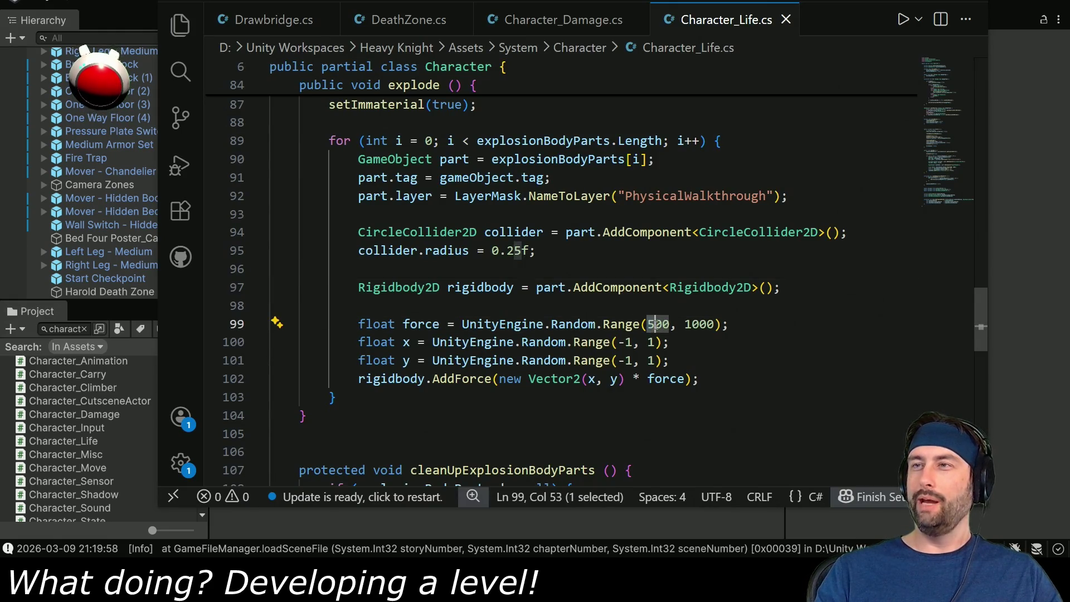
text(25)
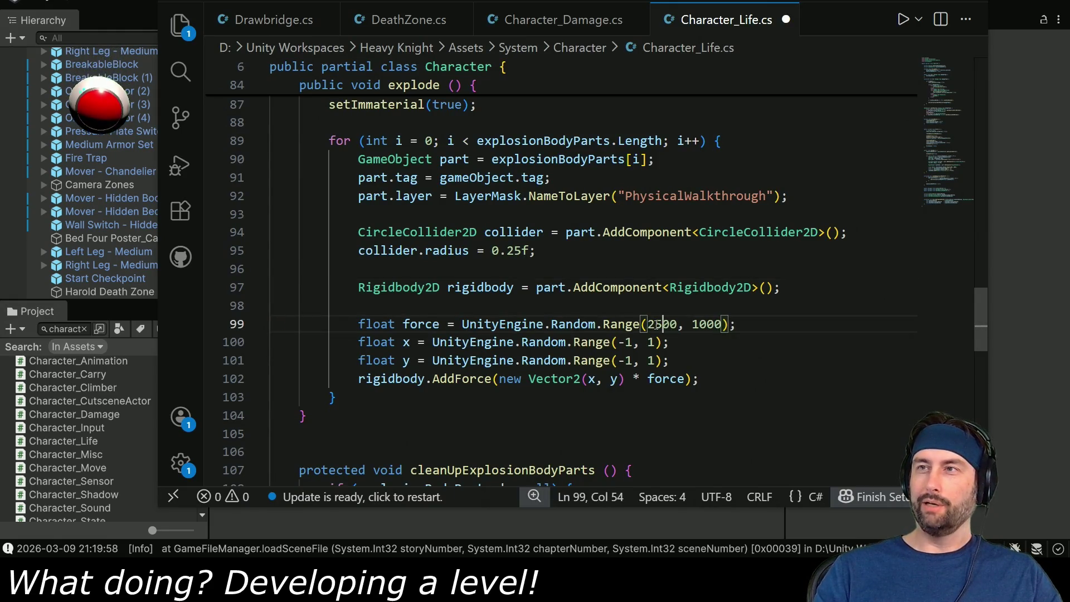
key(ctrl+Right)
key(shift+Left)
key(shift+Left)
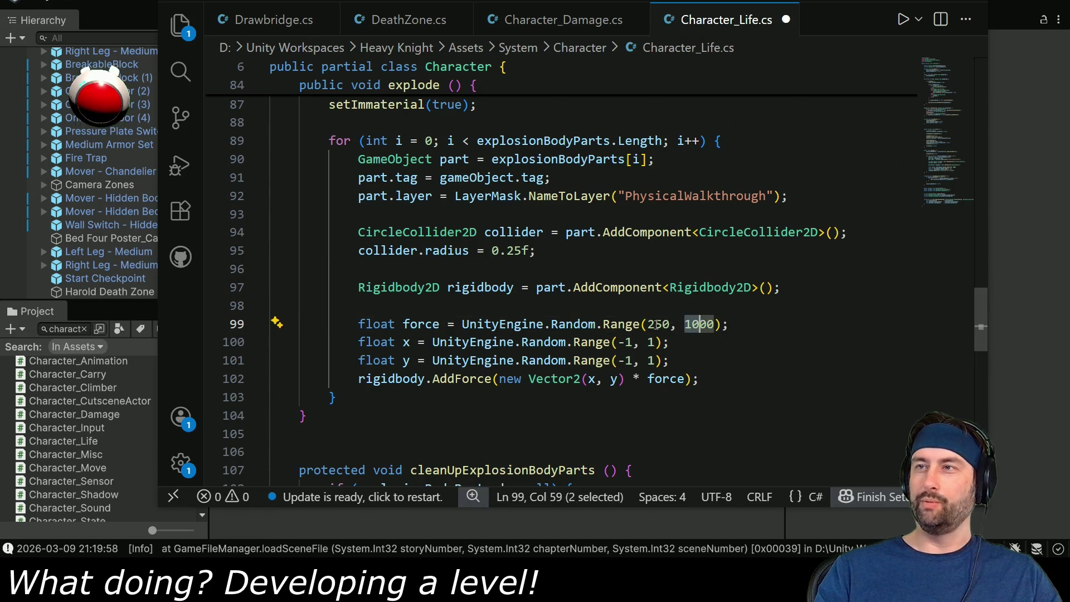
text(5)
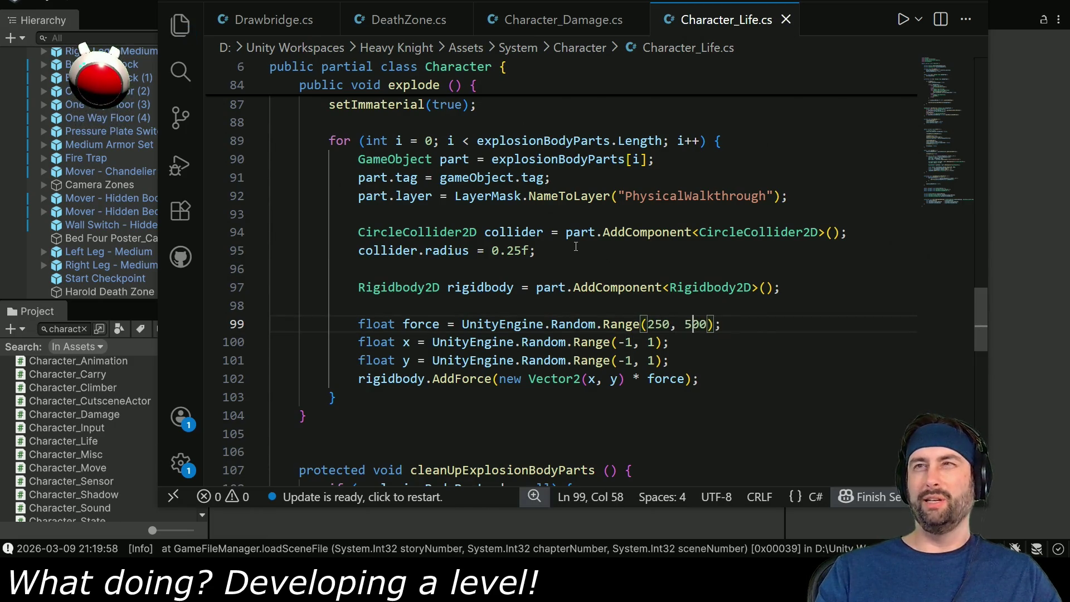
key(alt+Tab)
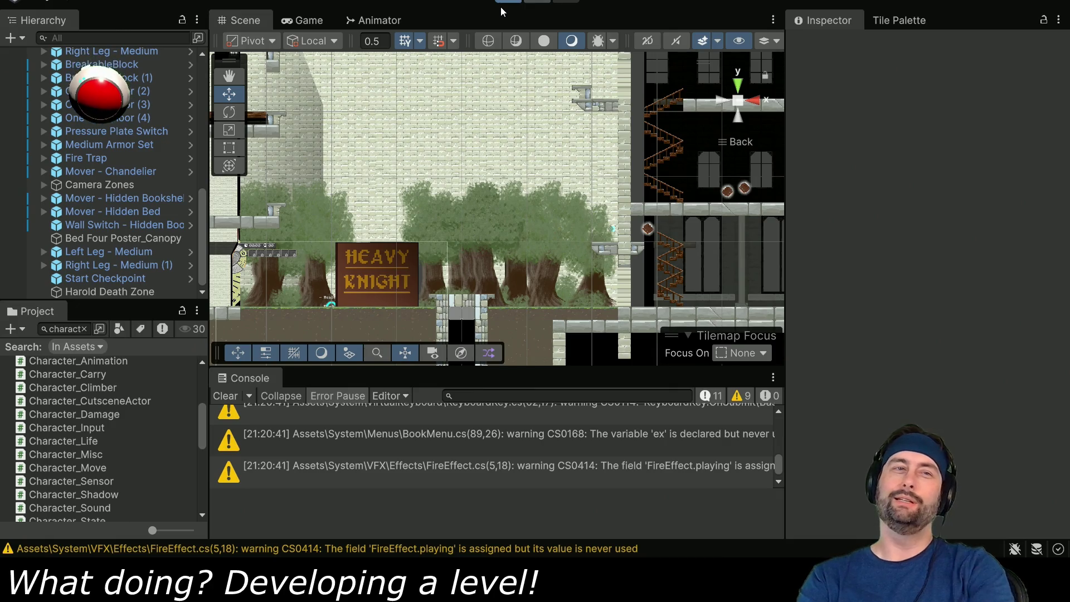
Playtest the level with the 250–500 force, then open DeathZone.cs in the code editor
key(ctrl+p)
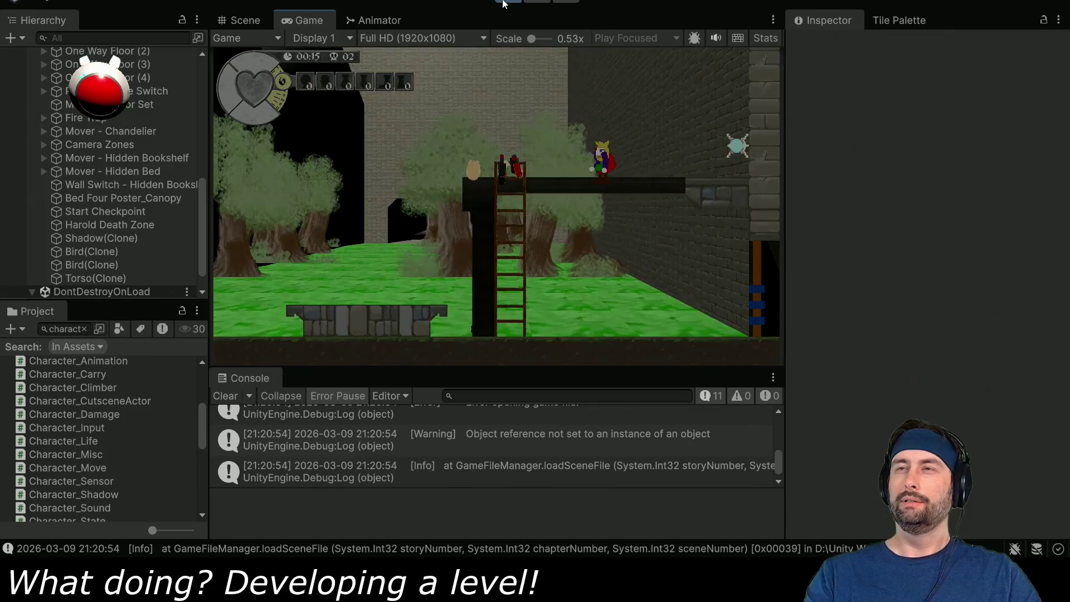
click(503, 3)
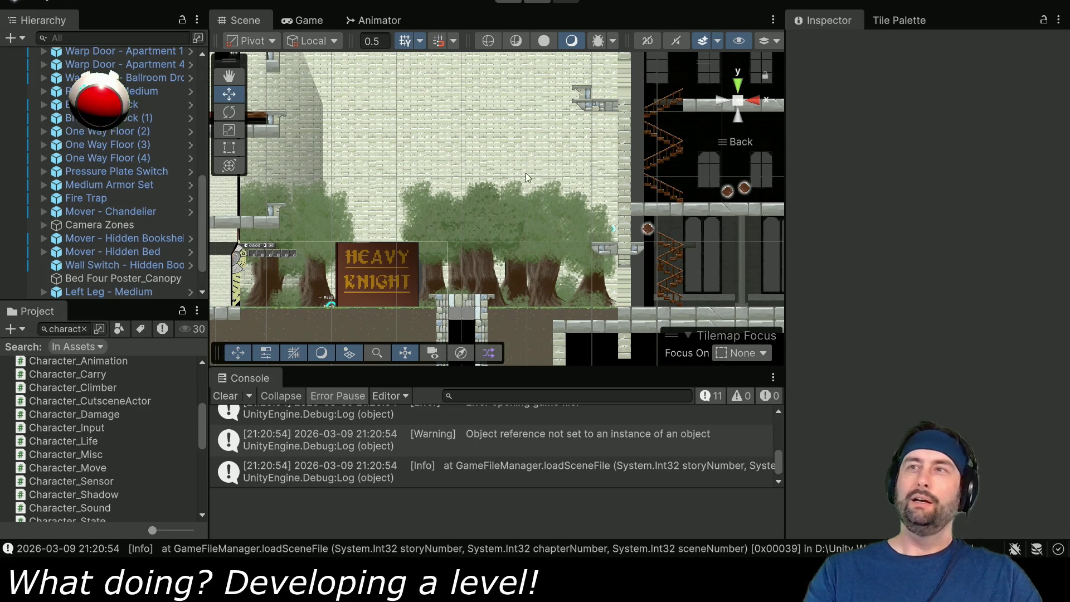
key(alt+Tab)
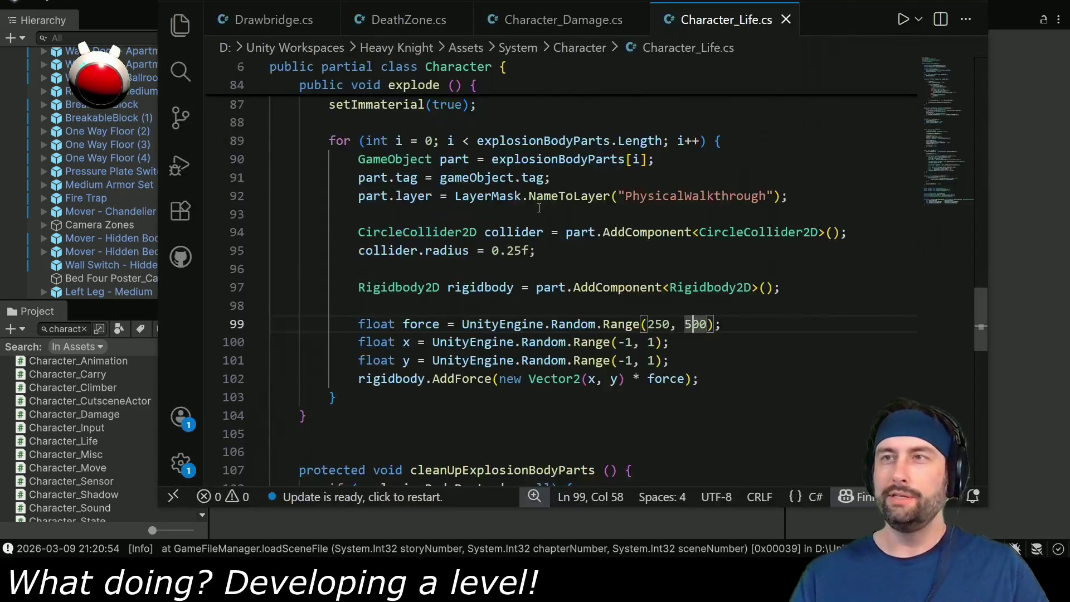
click(405, 22)
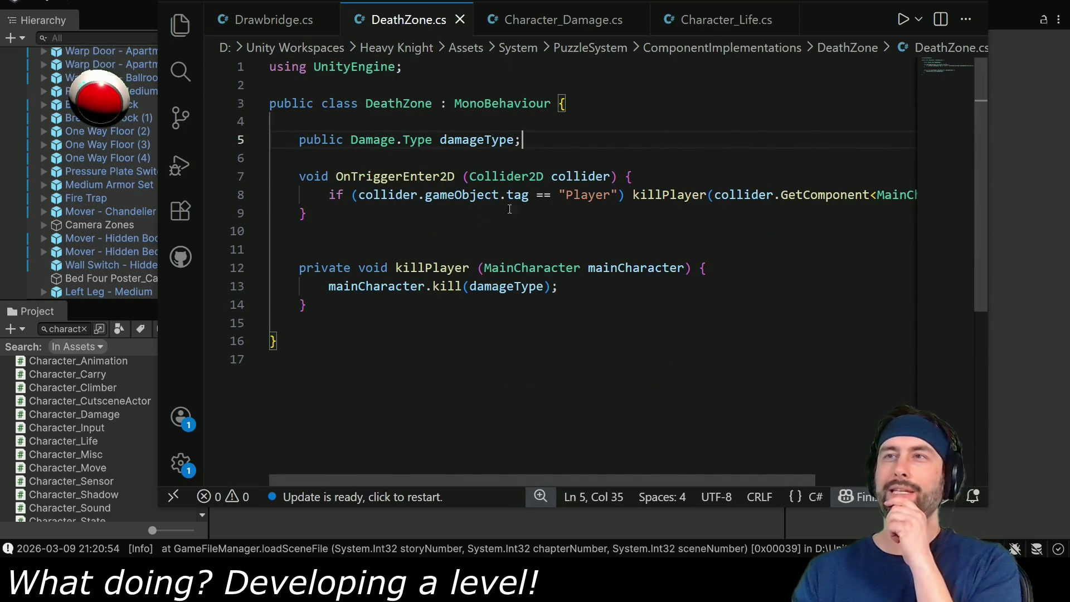
key(alt+Tab)
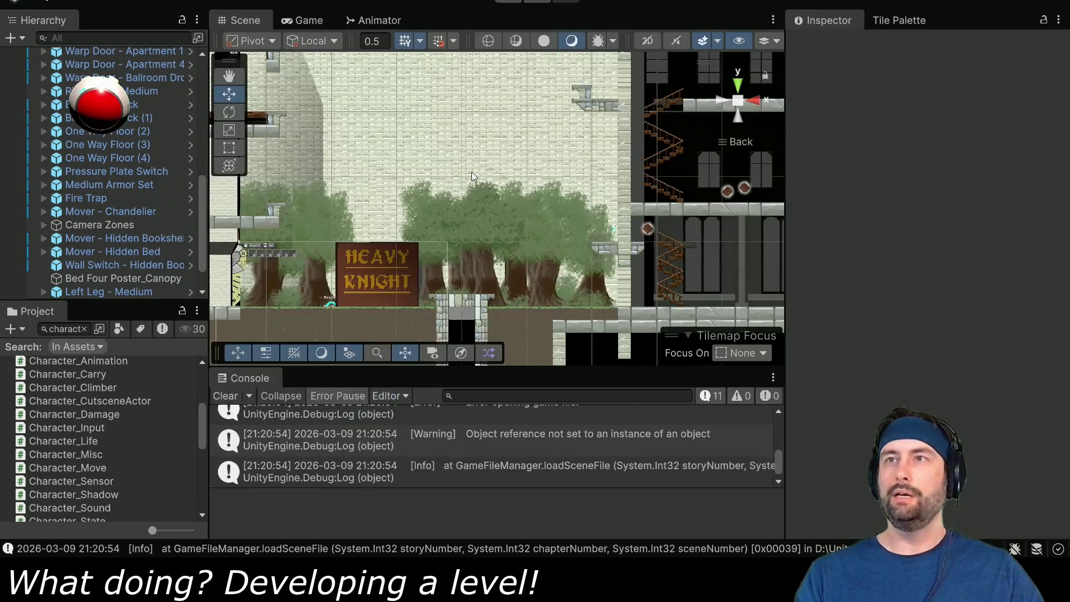
scroll(136, 218, up, 15)
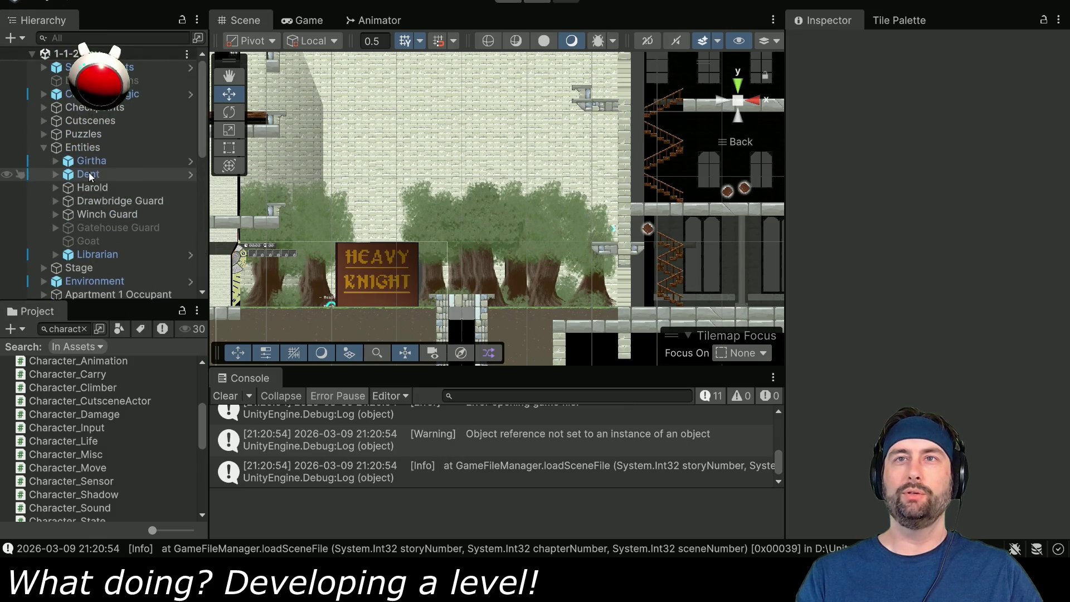
Move Dent onto the upper-right ledge at position 19.27, 17.21
click(89, 174)
drag(544, 298, 587, 70)
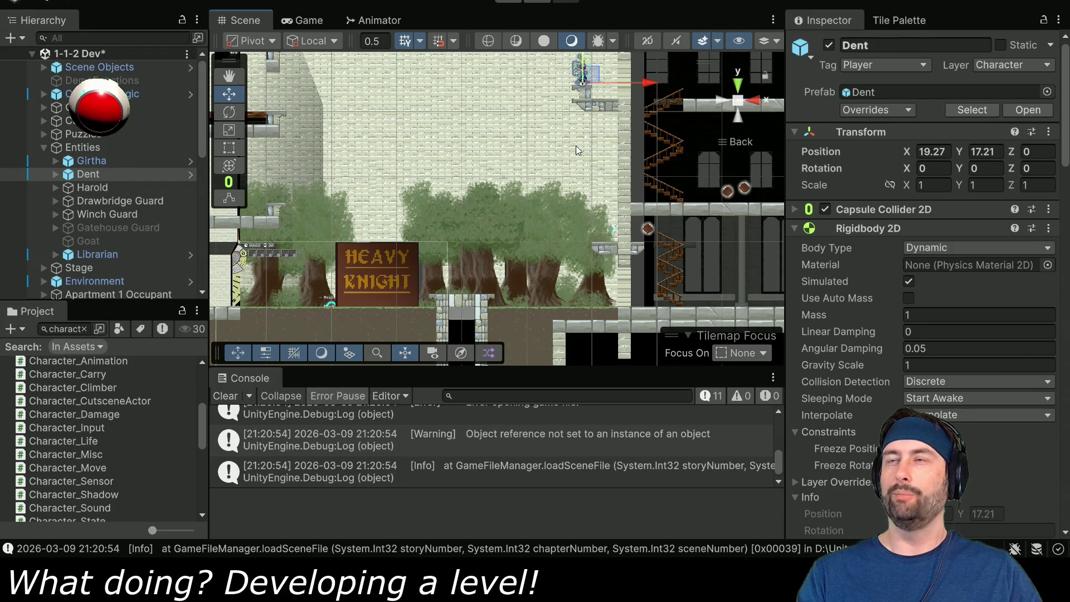
drag(577, 145, 411, 312)
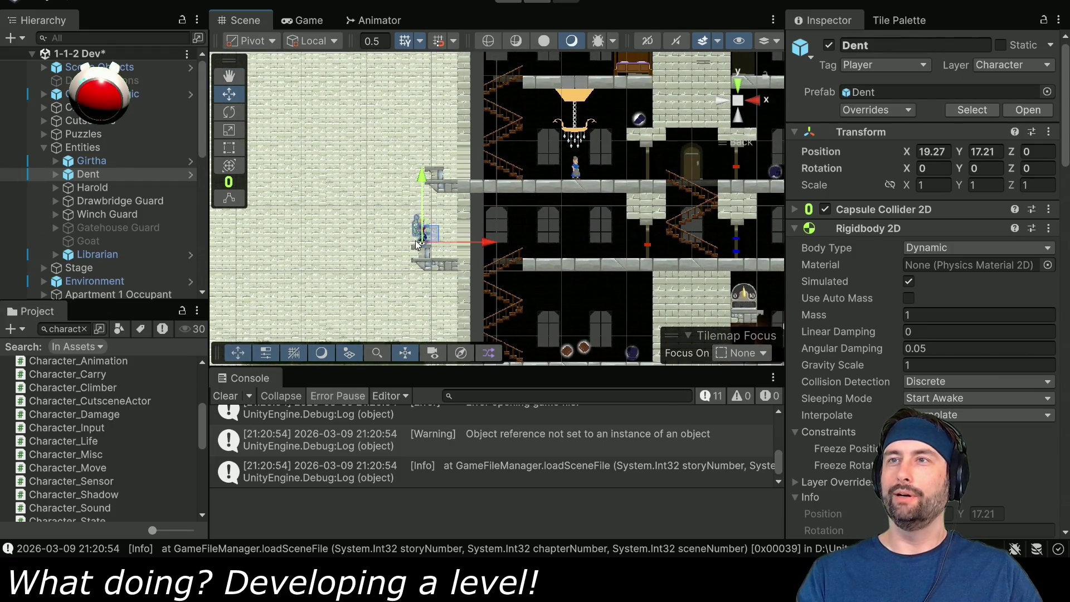
mouse_move(497, 185)
mouse_down()
mouse_move(489, 343)
mouse_move(496, 195)
mouse_move(521, 142)
mouse_up()
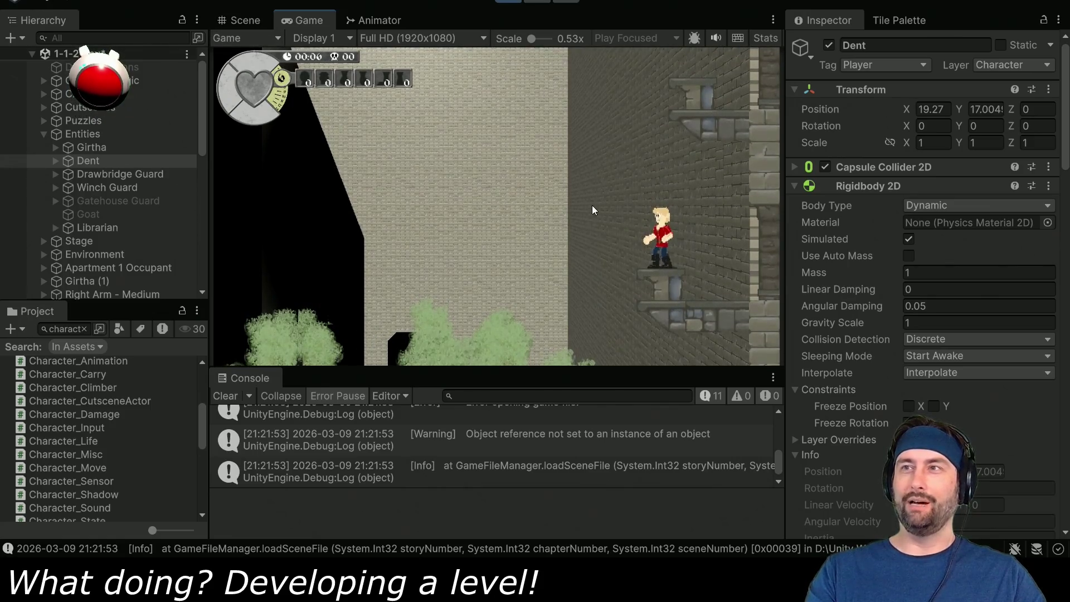
Playtest from the ledge by walking left and jumping, then stop Play mode
key(Left)
key(space)
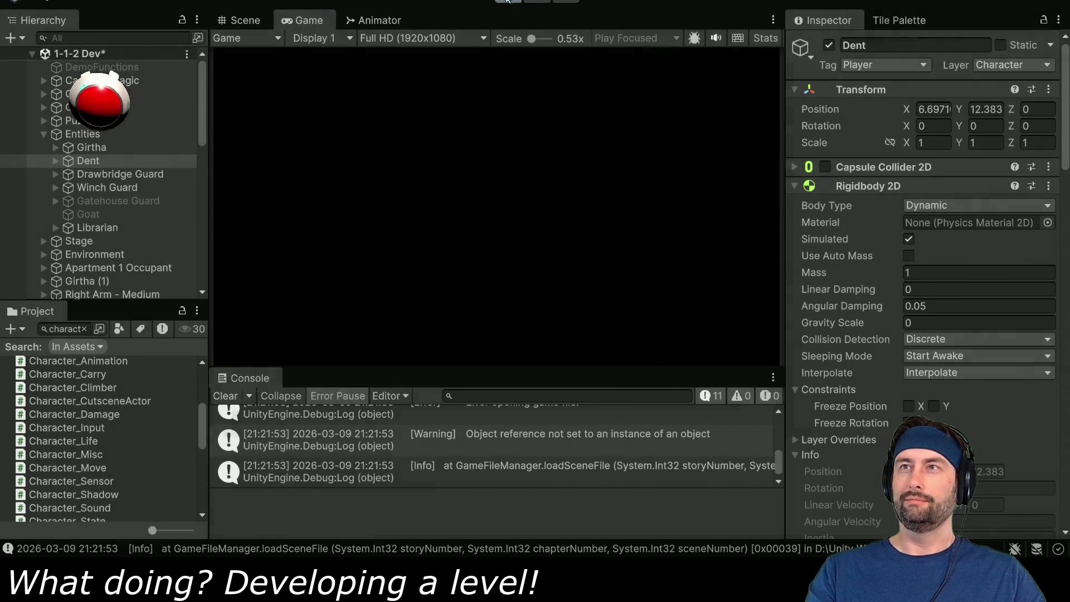
key(ctrl+p)
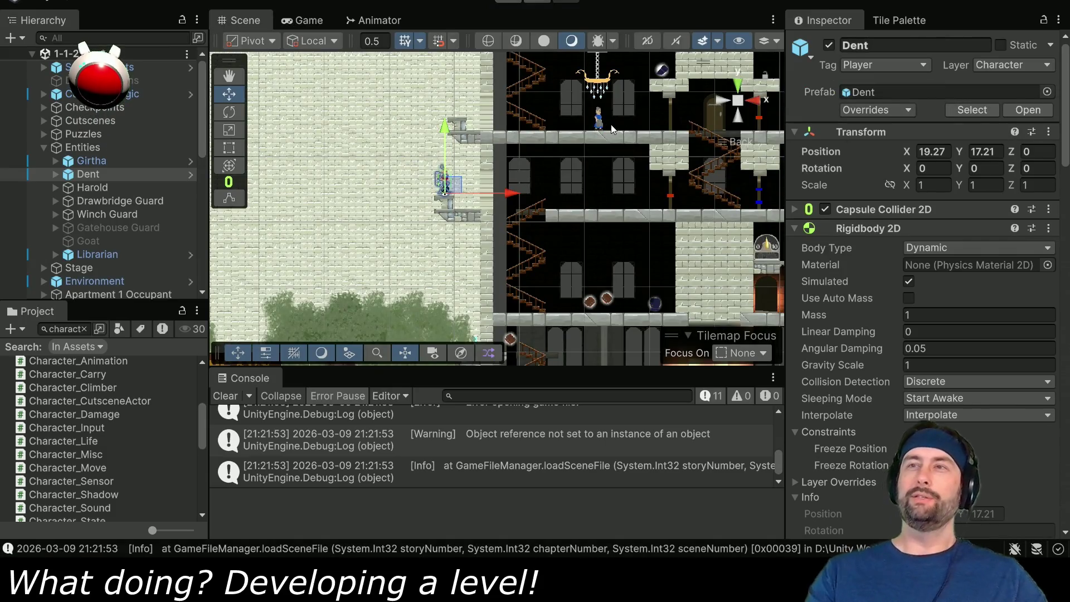
mouse_move(402, 299)
mouse_down()
mouse_move(474, 193)
mouse_move(577, 185)
mouse_move(444, 225)
mouse_move(484, 198)
mouse_up()
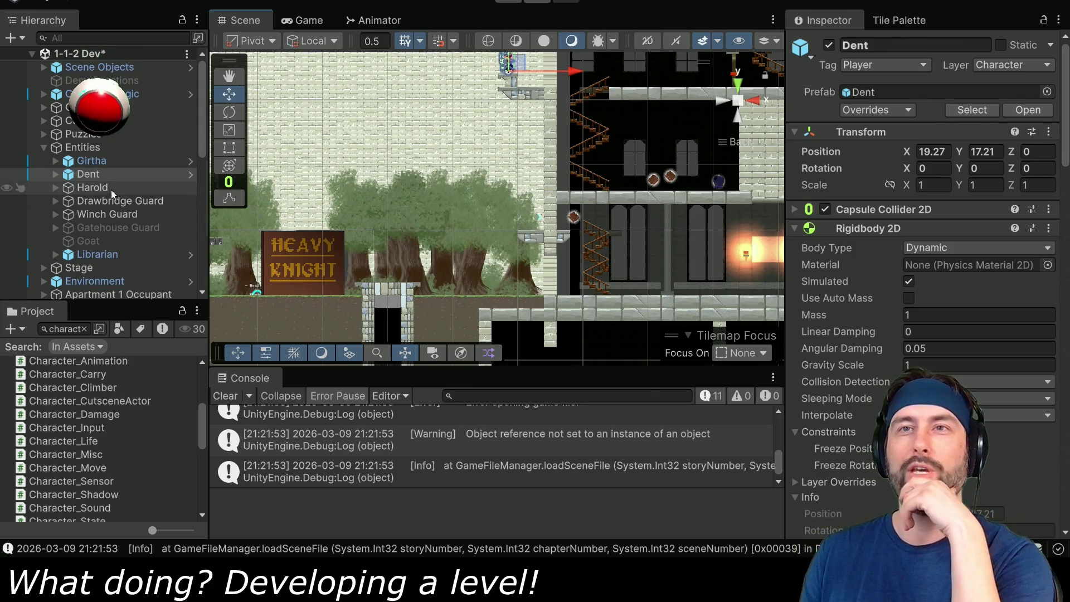
scroll(108, 207, down, 5)
scroll(105, 212, down, 8)
Change Harold Death Zone's damage type from Explosive to Fire and start a playtest
click(95, 293)
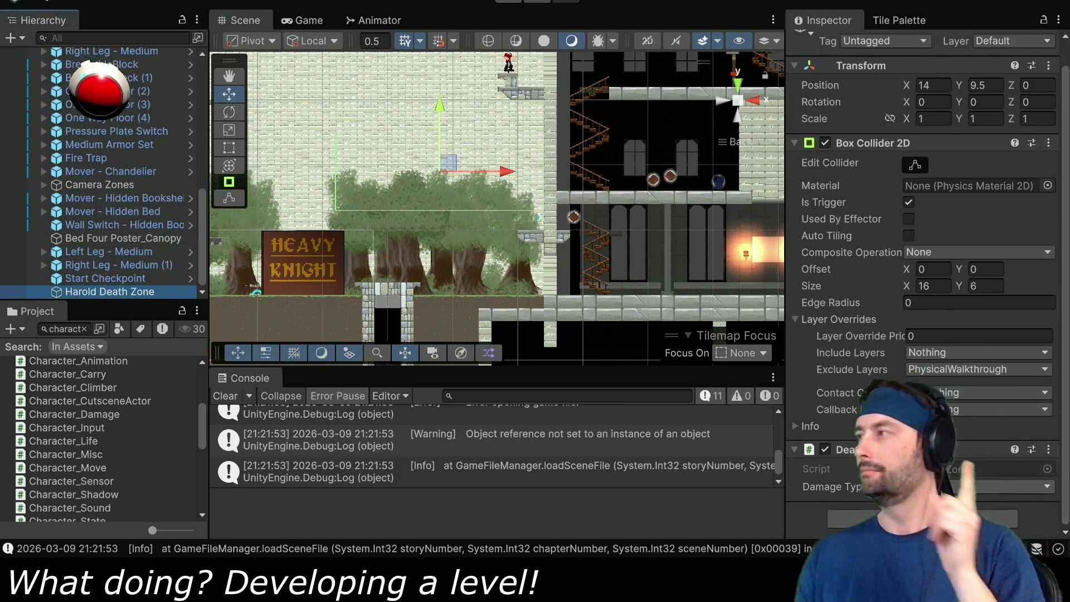
click(931, 486)
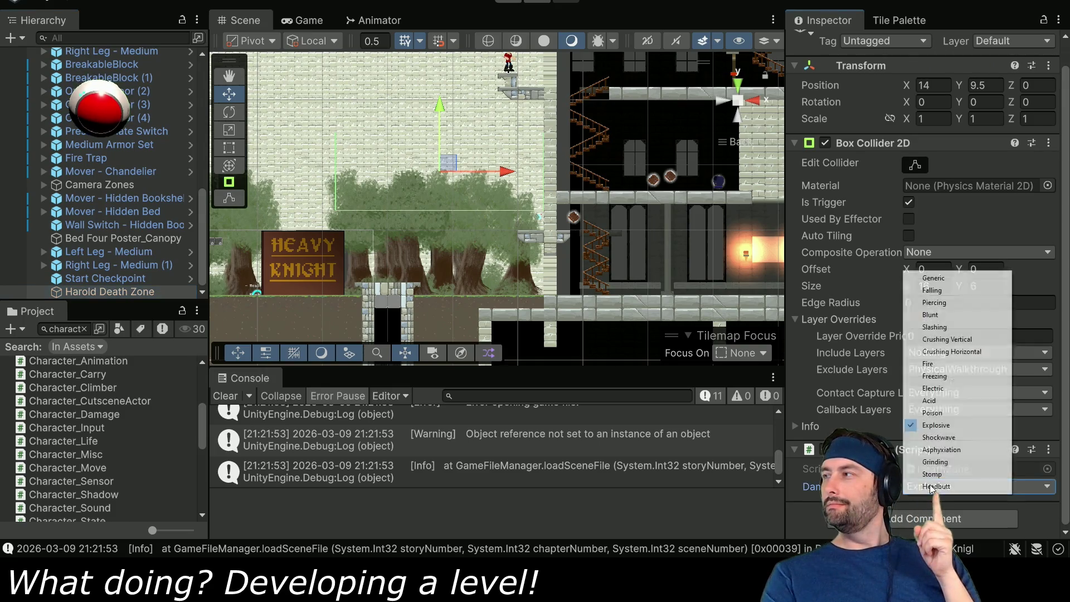
click(930, 363)
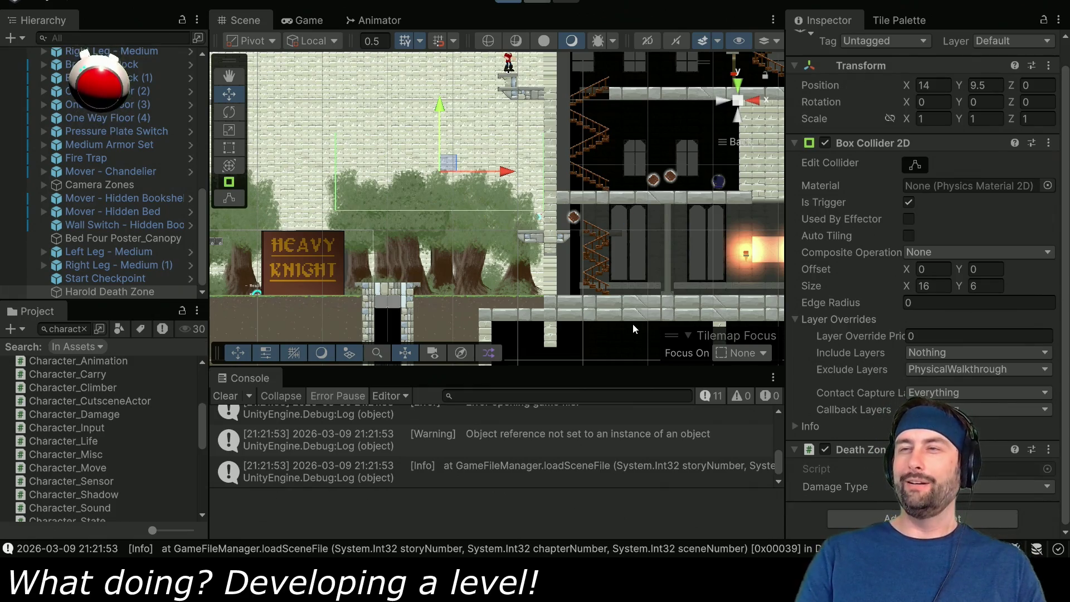
key(ctrl+p)
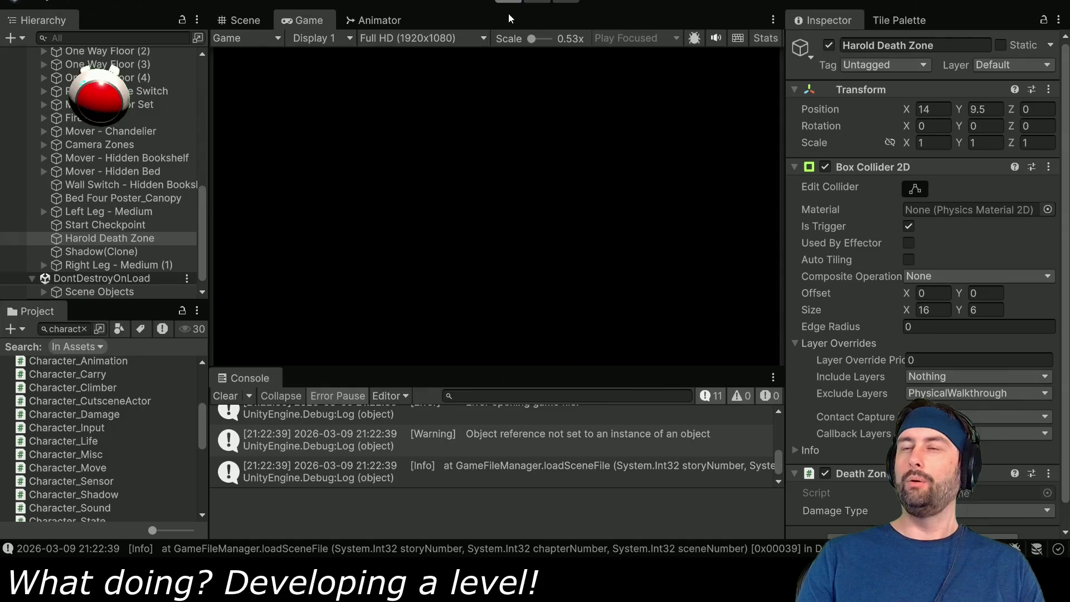
key(alt+Tab)
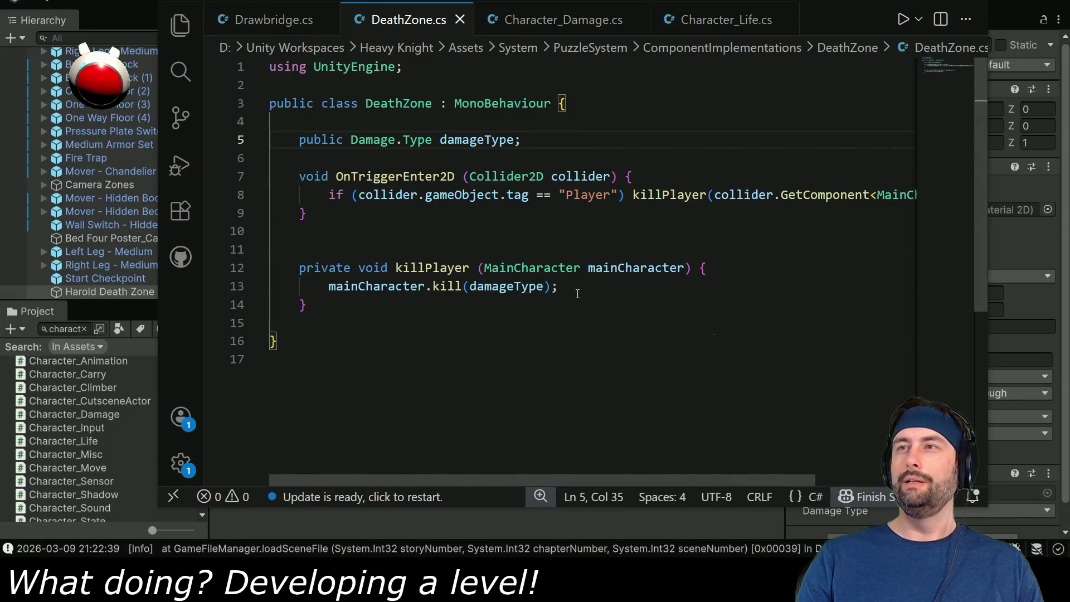
Duplicate the Explosive case in Character_Life.cs's die() switch directly below it
click(754, 26)
scroll(485, 317, up, 20)
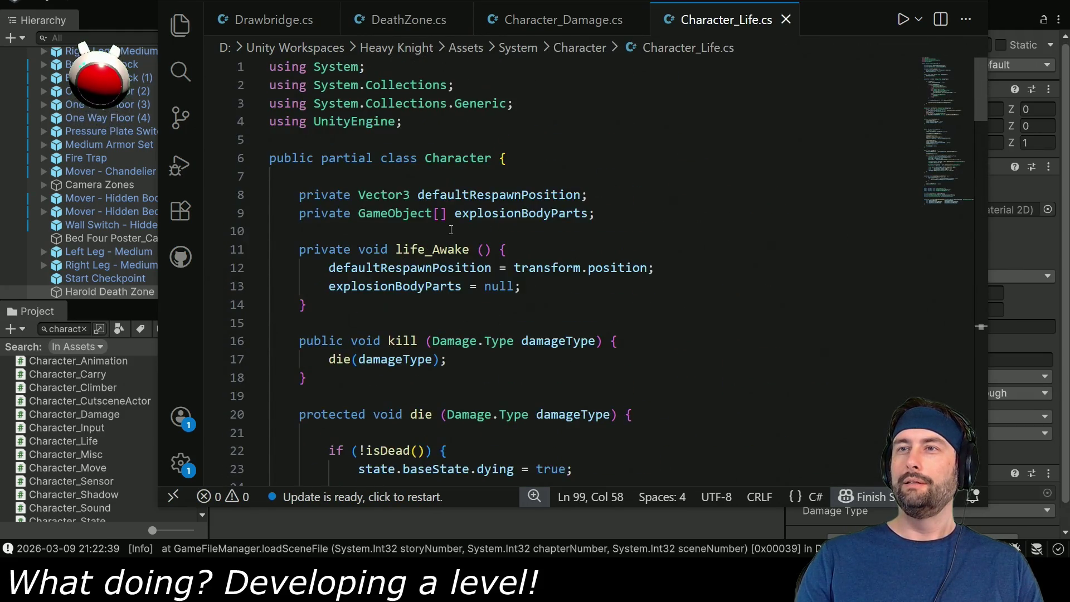
scroll(379, 191, down, 2)
scroll(377, 286, down, 4)
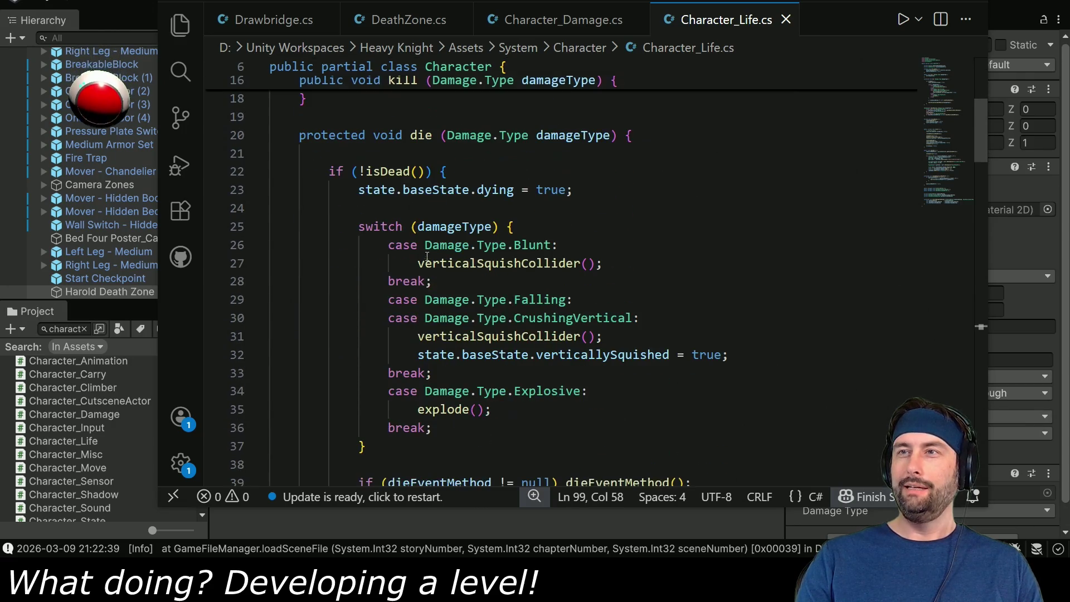
scroll(499, 272, down, 2)
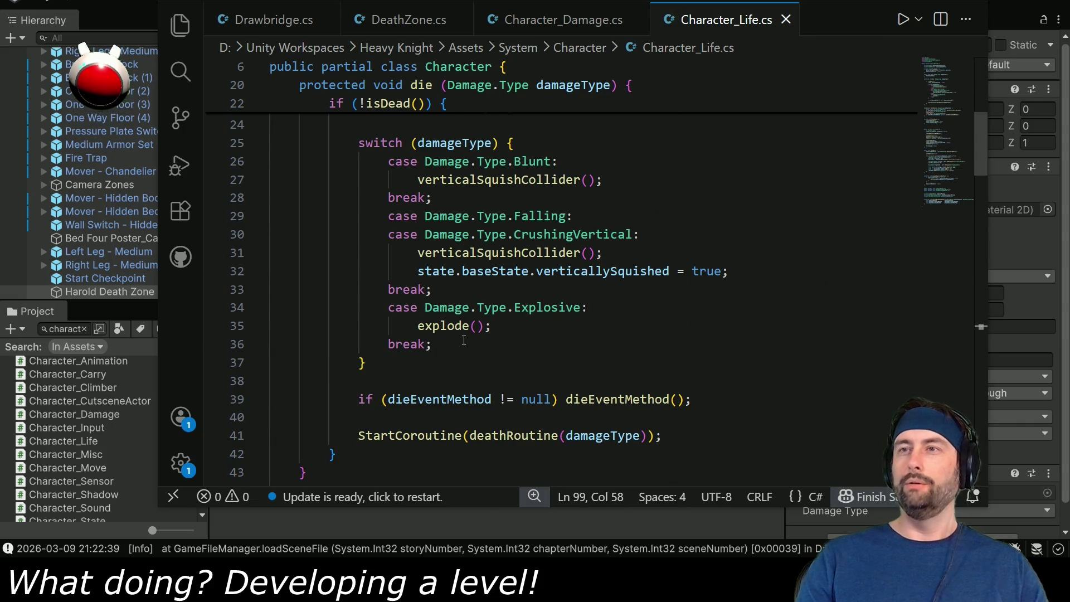
drag(523, 327, 528, 295)
click(523, 328)
key(Return)
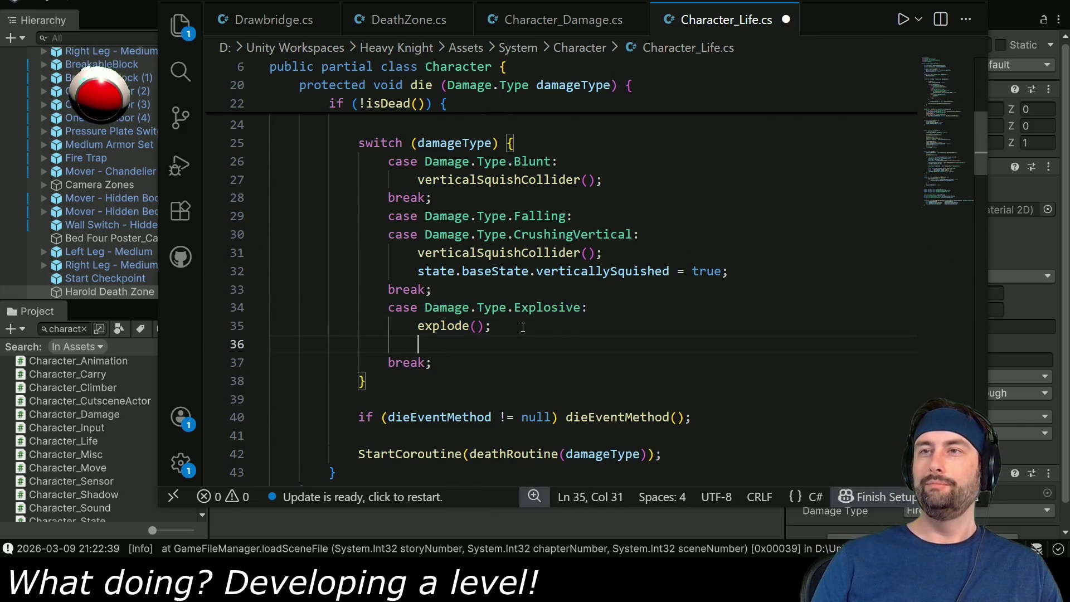
text(case Damage.Type.Explosive:                     explode();)
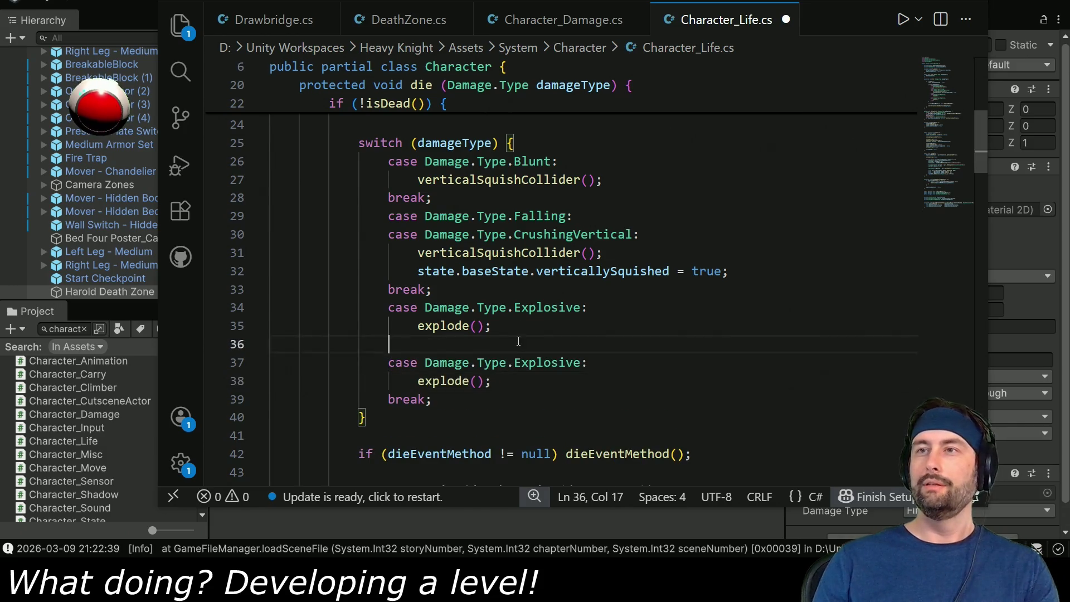
click(523, 327)
key(Delete)
Rename the copied case to Damage.Type.Fire, keeping its explode() call
double_click(548, 344)
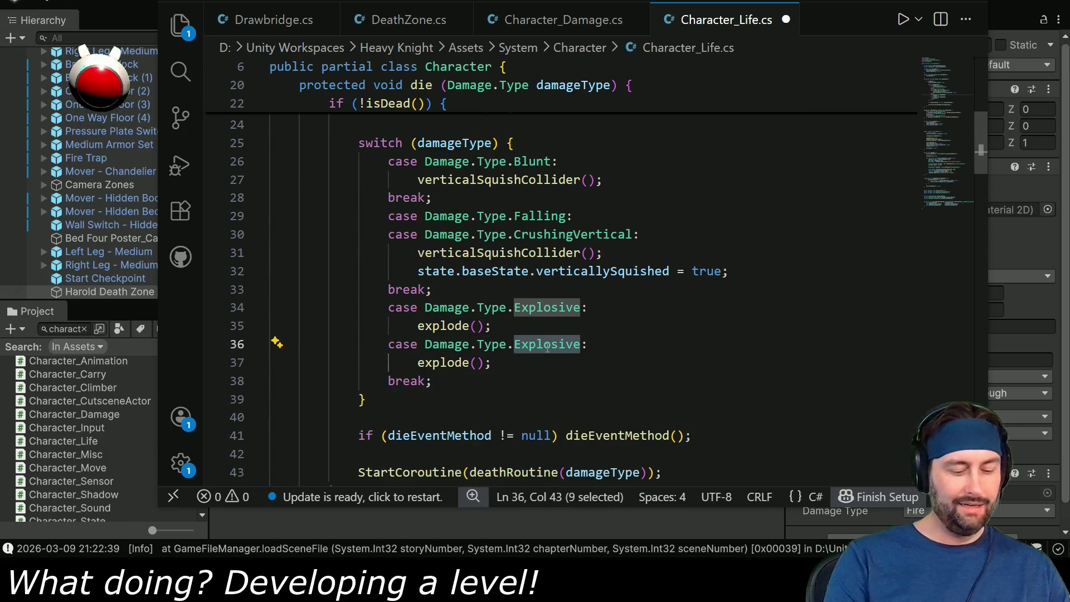
text(Fire)
click(441, 363)
double_click(441, 362)
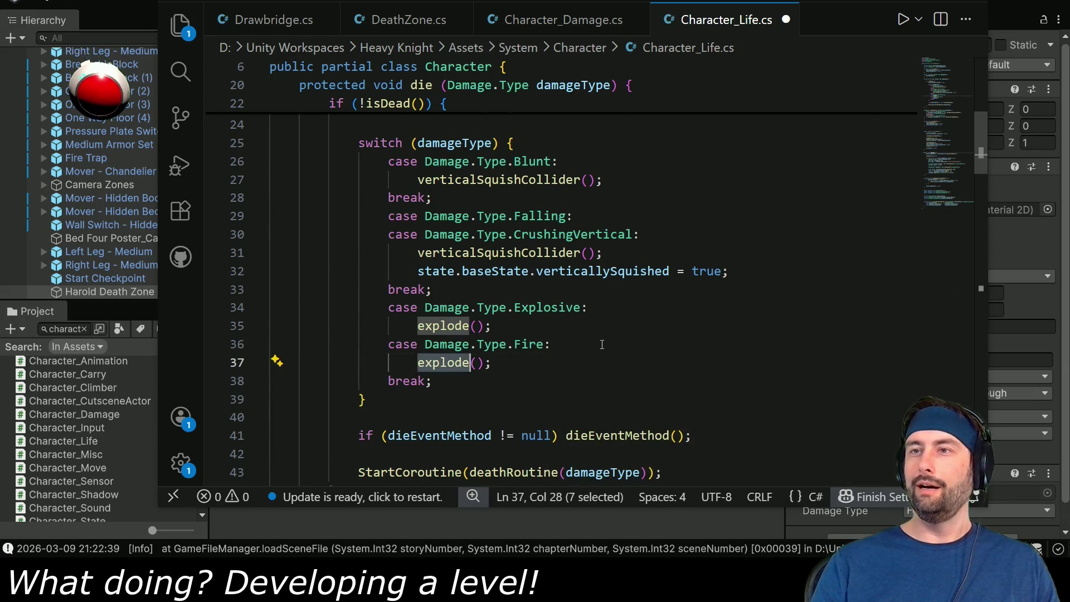
scroll(544, 354, down, 8)
scroll(544, 354, down, 8)
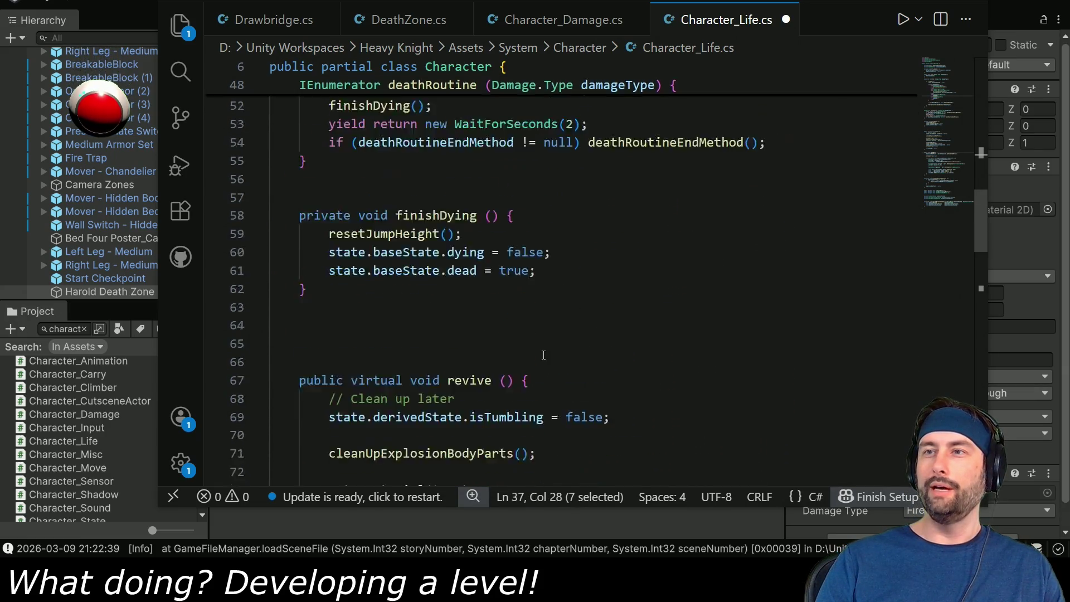
scroll(537, 365, down, 9)
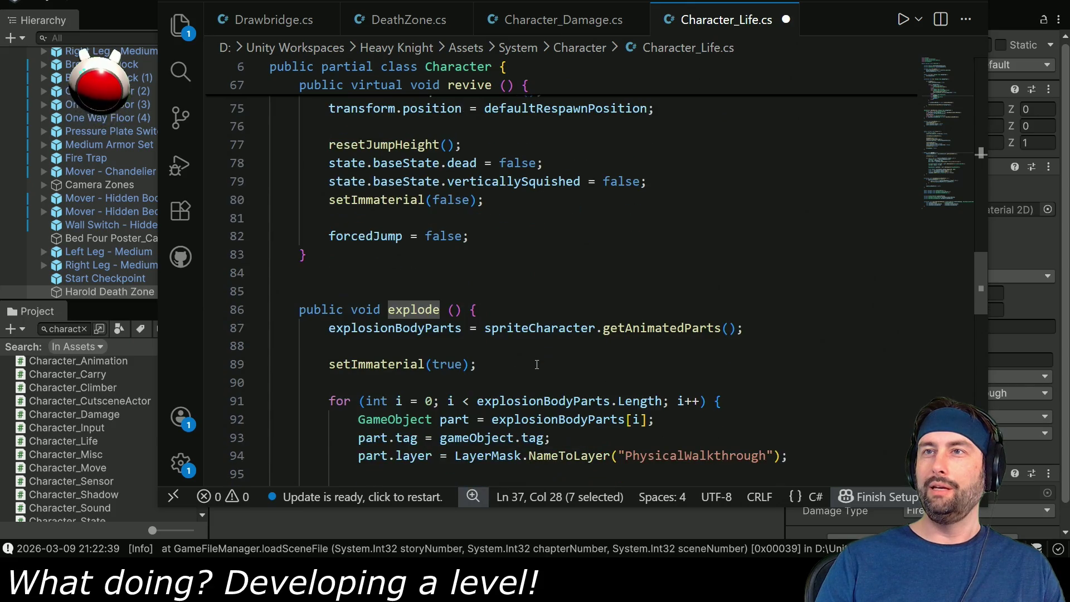
scroll(524, 378, down, 7)
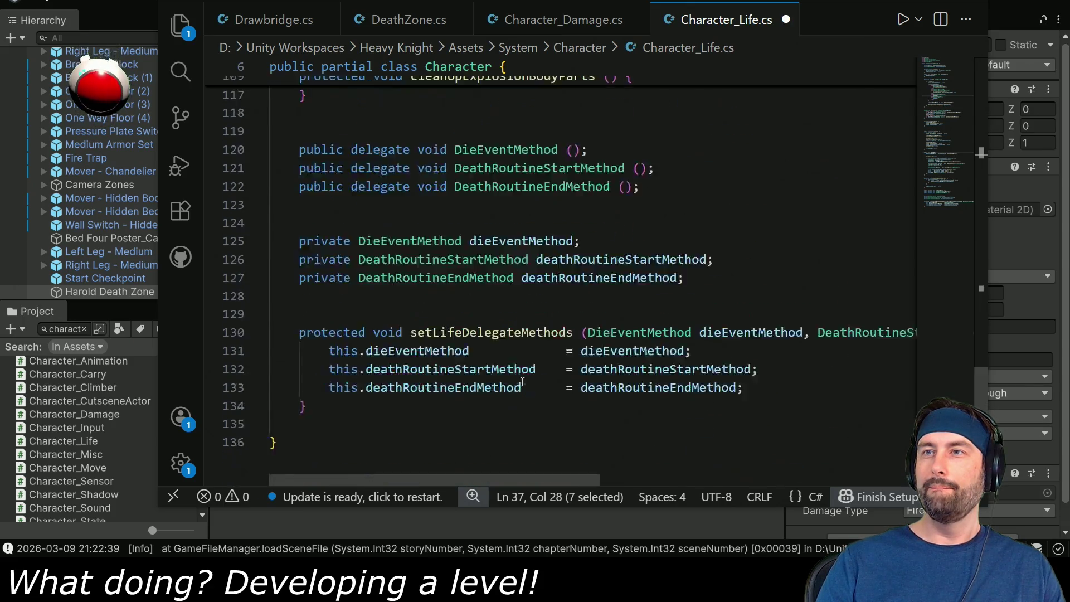
scroll(523, 378, up, 4)
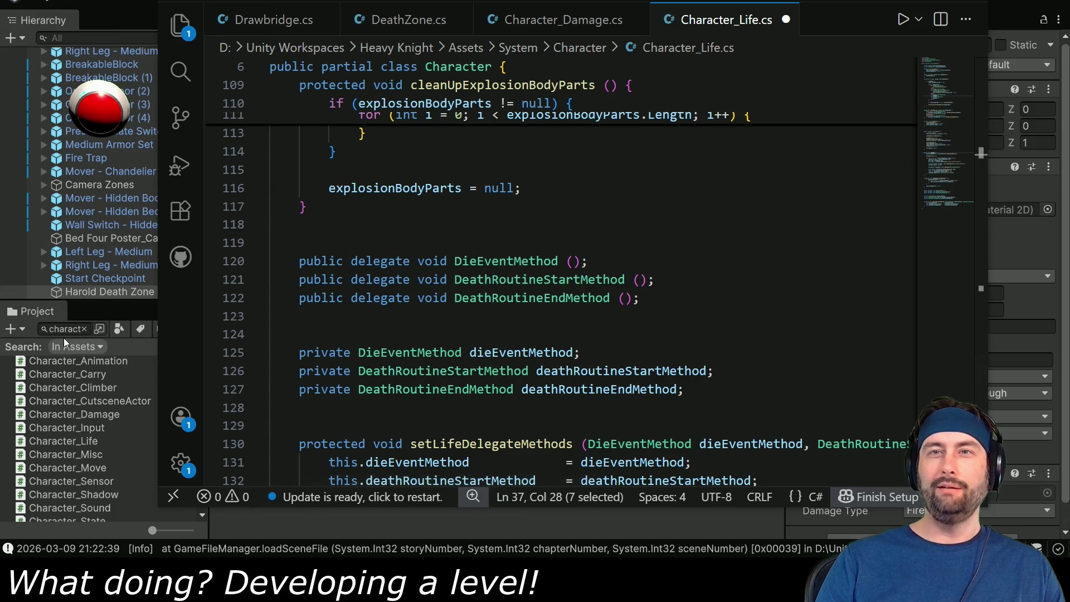
Open Character_Damage.cs and locate the setOnFire method
click(68, 415)
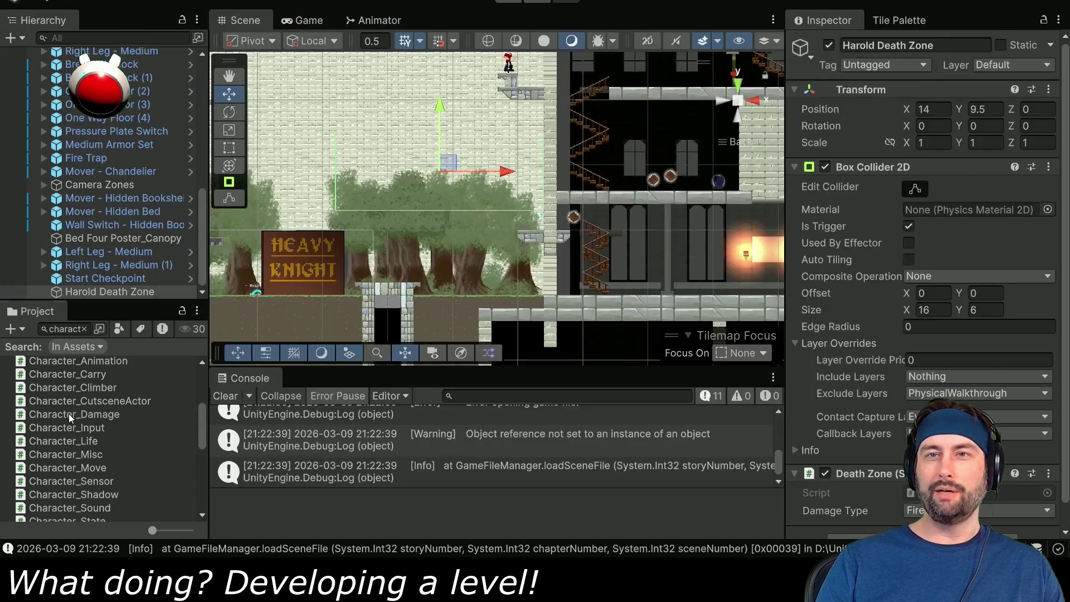
double_click(69, 414)
scroll(593, 354, down, 10)
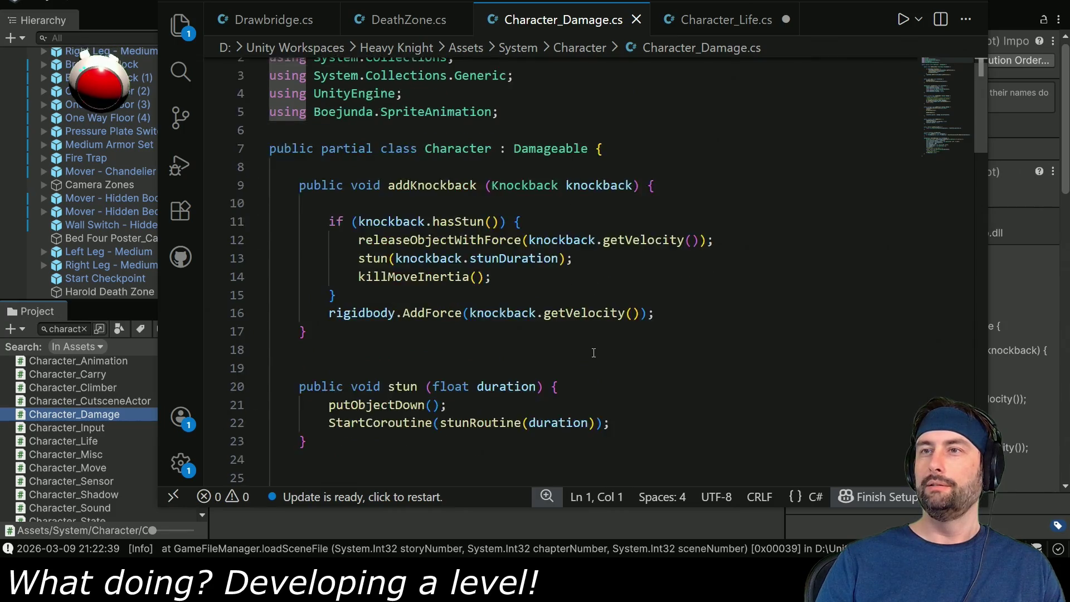
scroll(562, 358, down, 9)
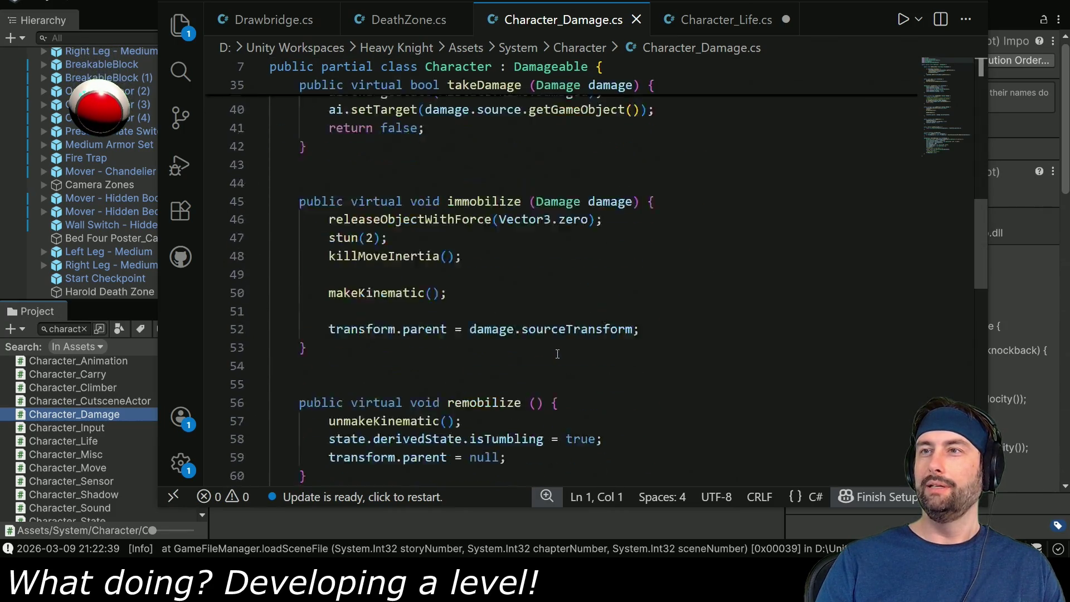
scroll(551, 357, down, 1)
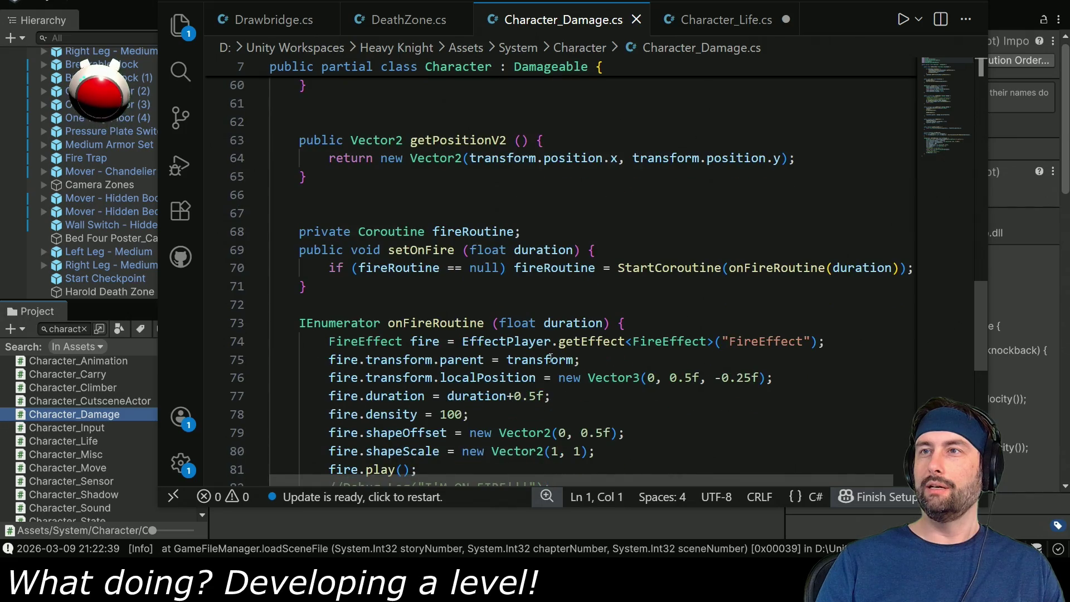
scroll(544, 354, down, 1)
scroll(540, 360, down, 4)
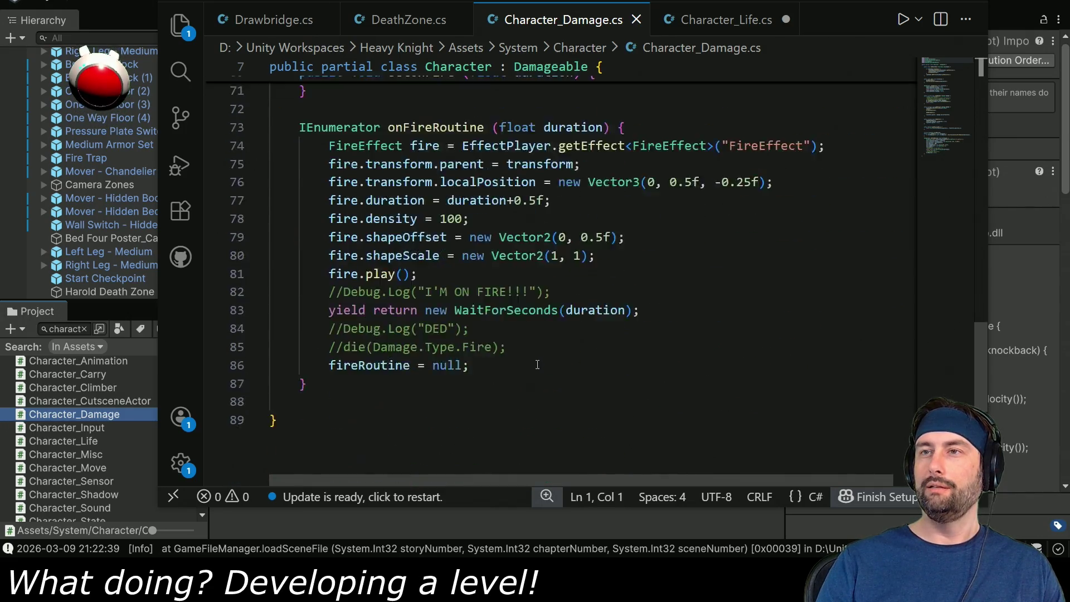
scroll(533, 363, up, 5)
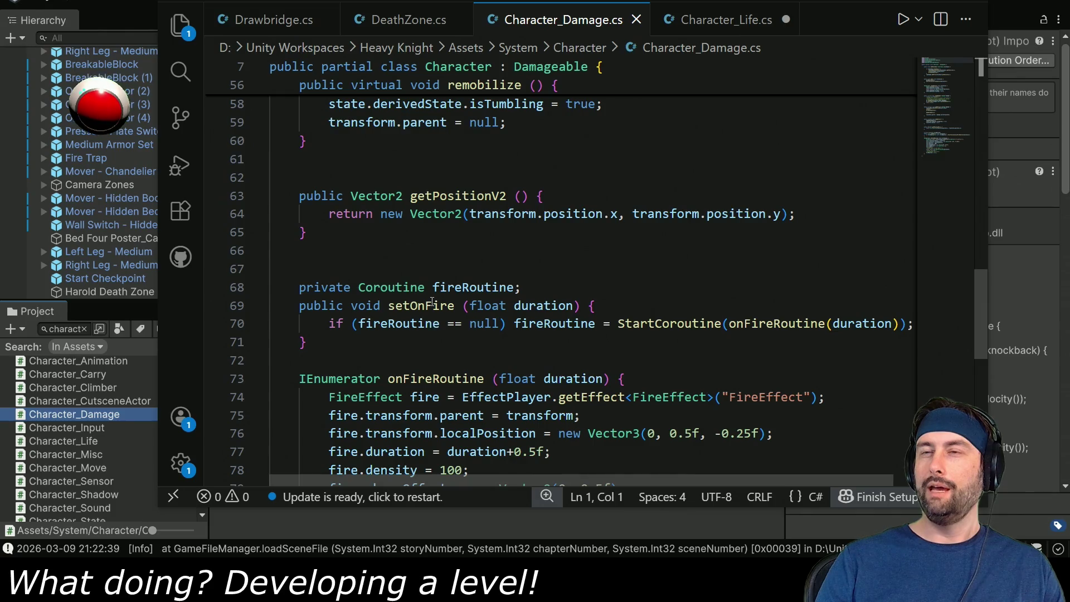
double_click(414, 307)
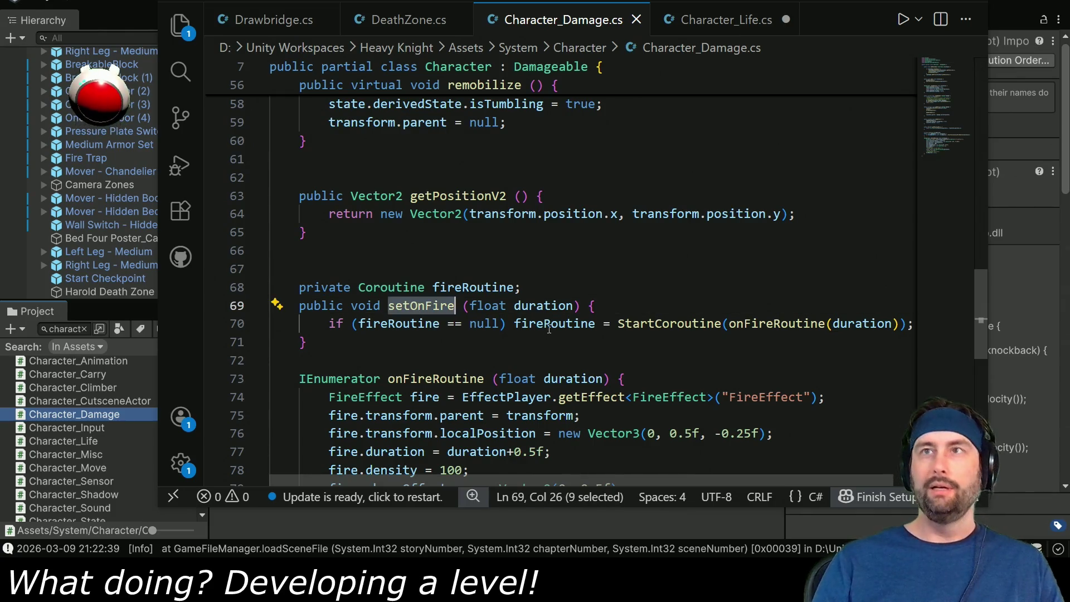
Make the Fire case call setOnFire(6) instead of explode() and save Character_Life.cs
key(ctrl+Tab)
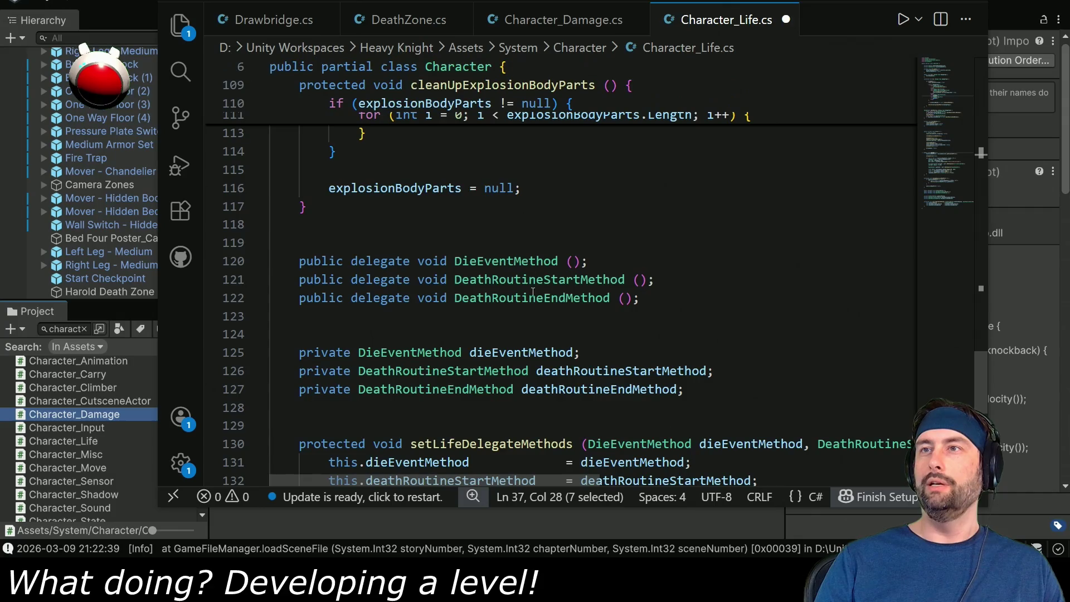
scroll(545, 226, up, 15)
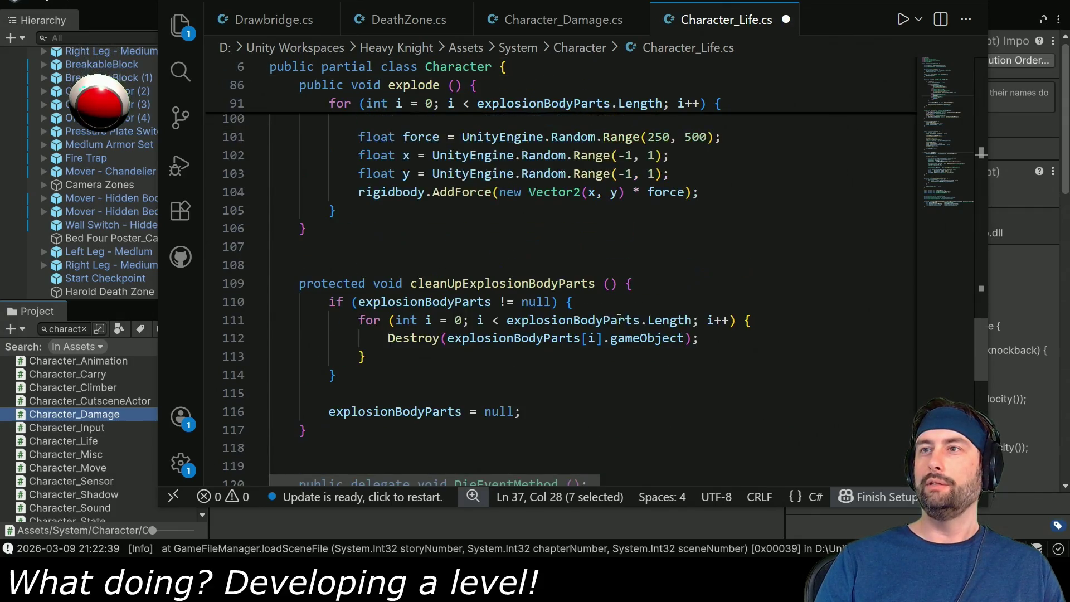
scroll(586, 380, up, 11)
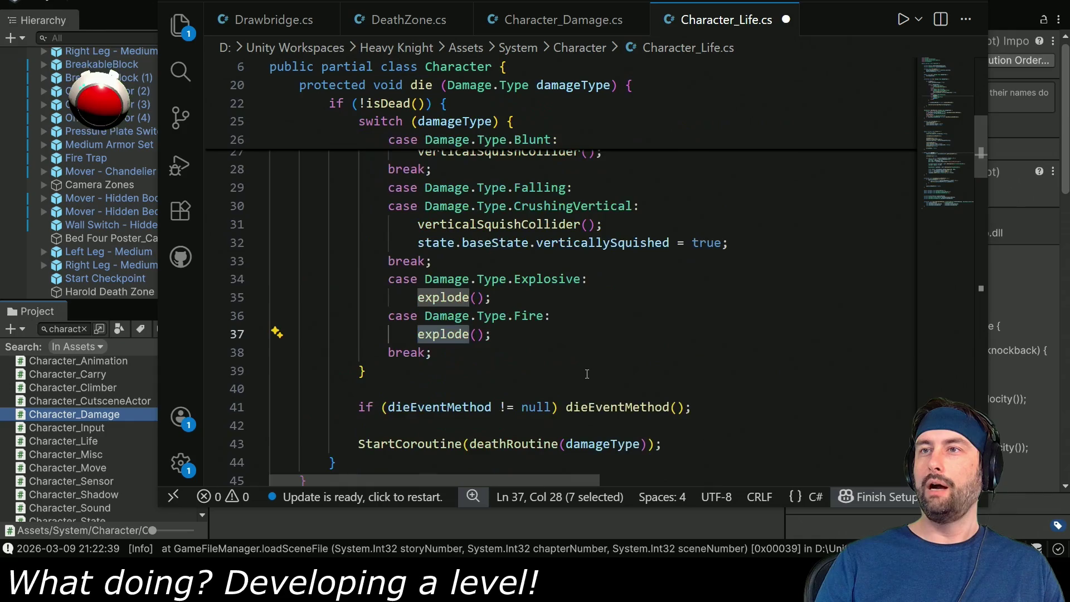
text(setOnFire)
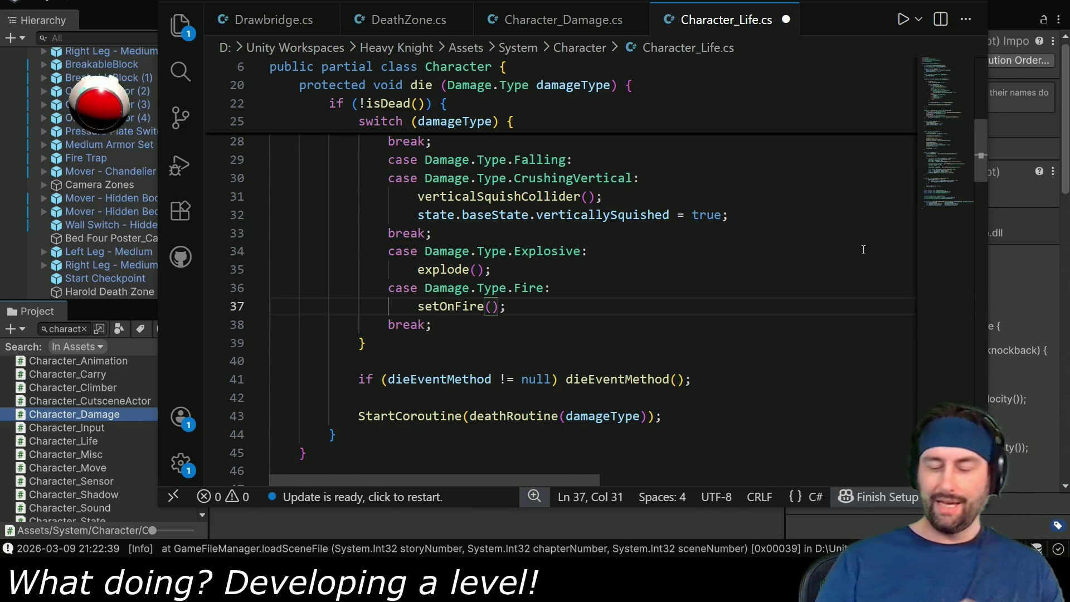
text())
key(ctrl+s)
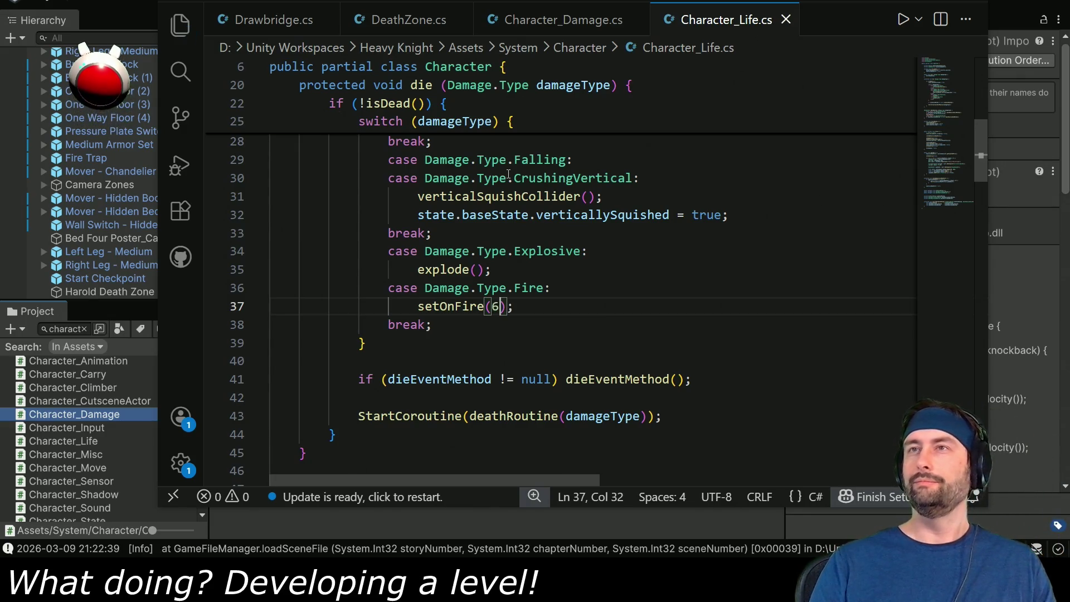
key(alt+Tab)
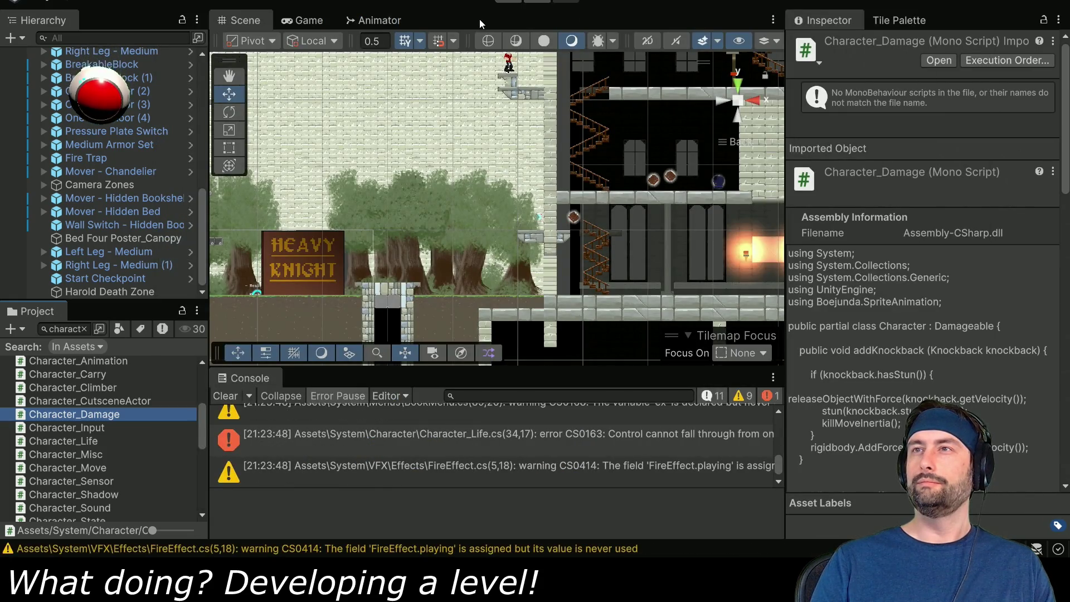
Add a break; after explode() on line 36 so the Explosive case no longer falls through
click(375, 442)
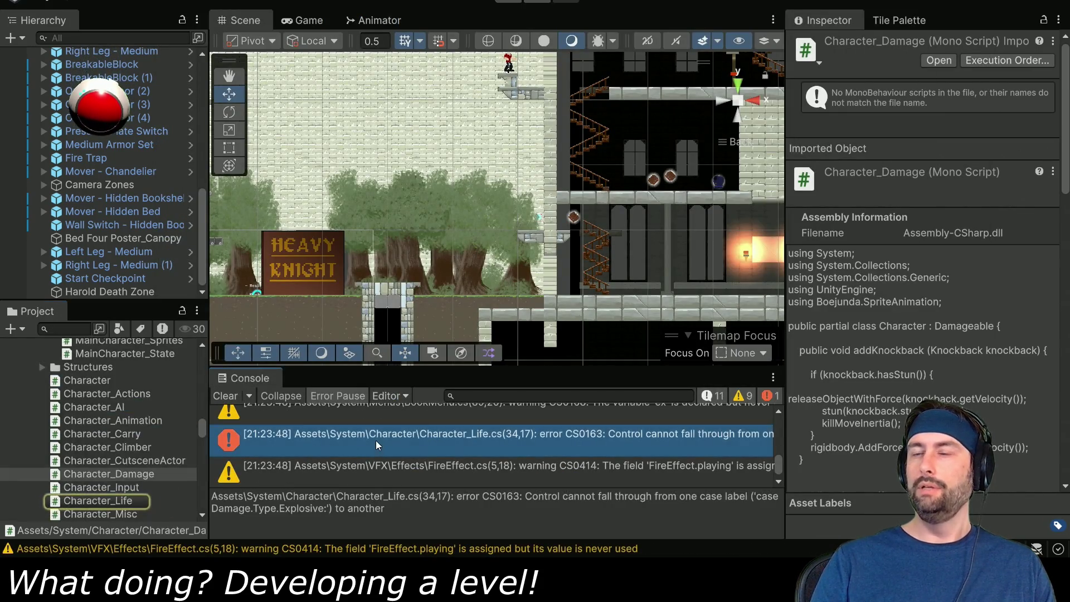
key(alt+Tab)
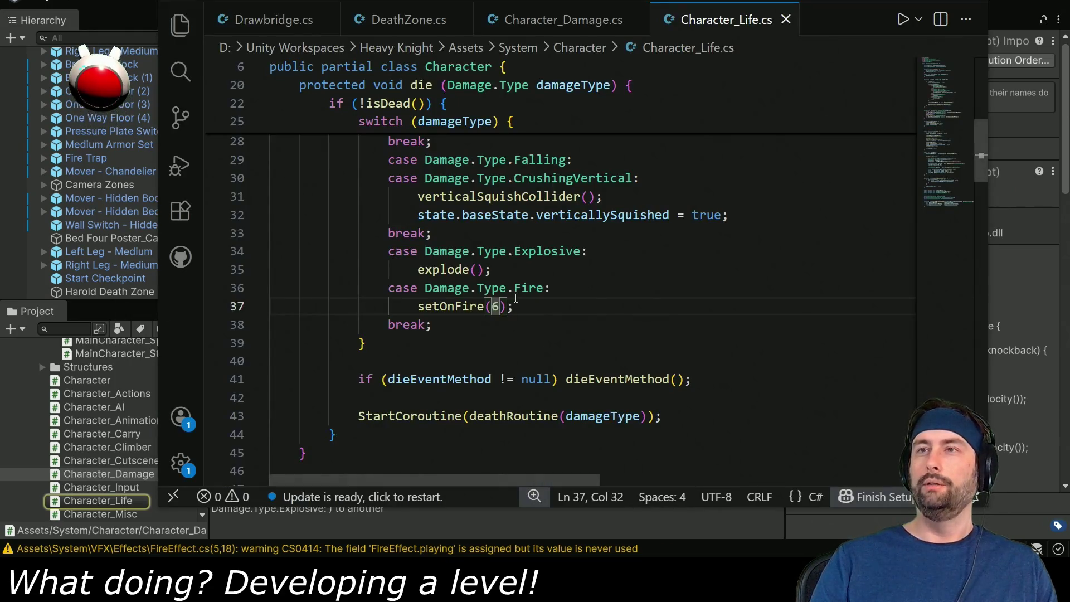
click(441, 233)
shift+click(736, 215)
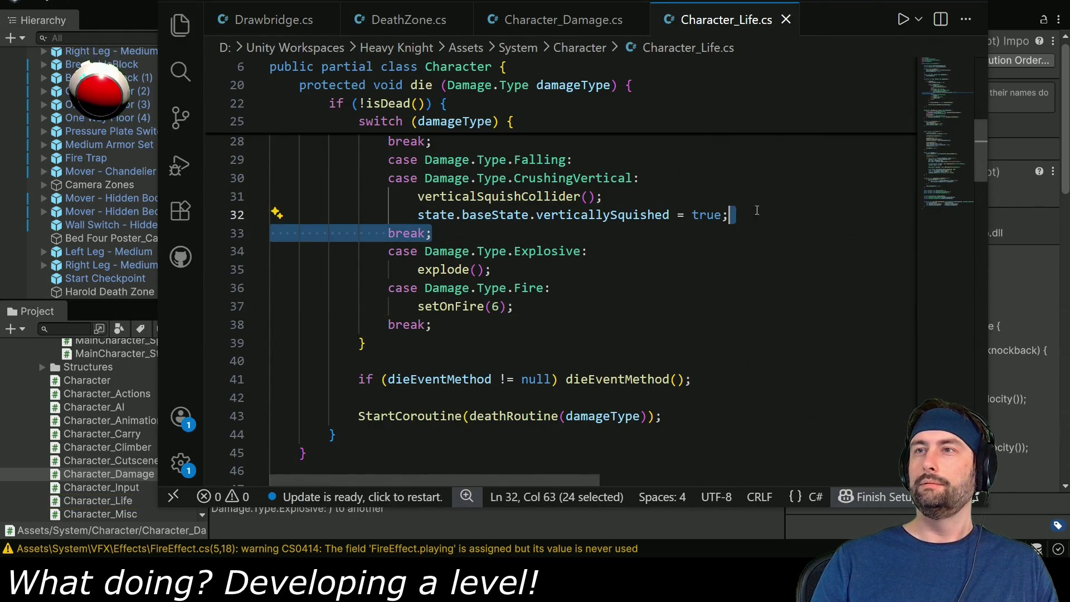
click(518, 277)
text(break;)
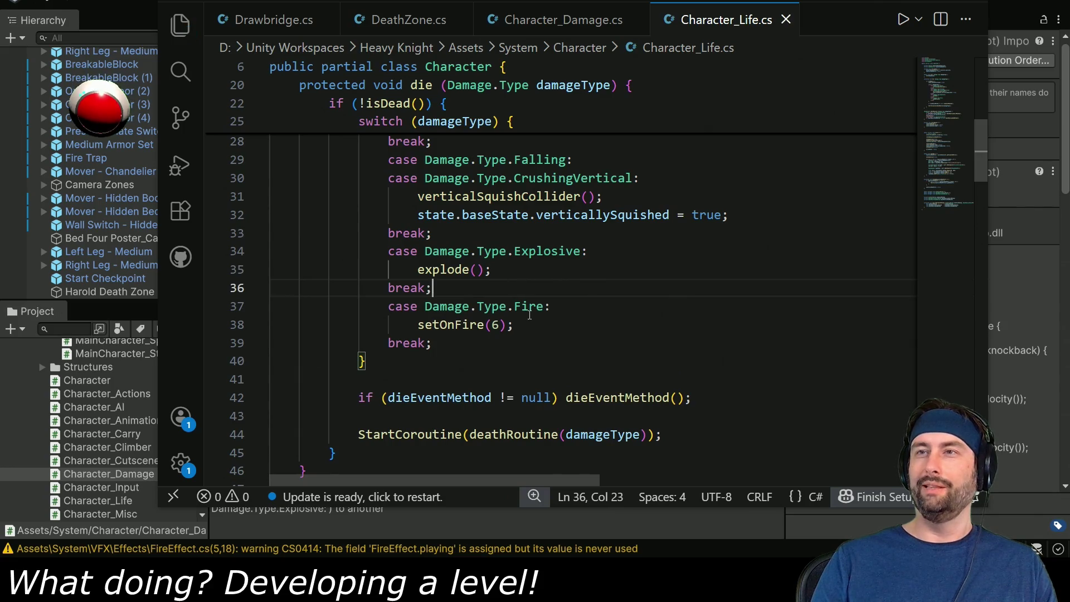
key(alt+Tab)
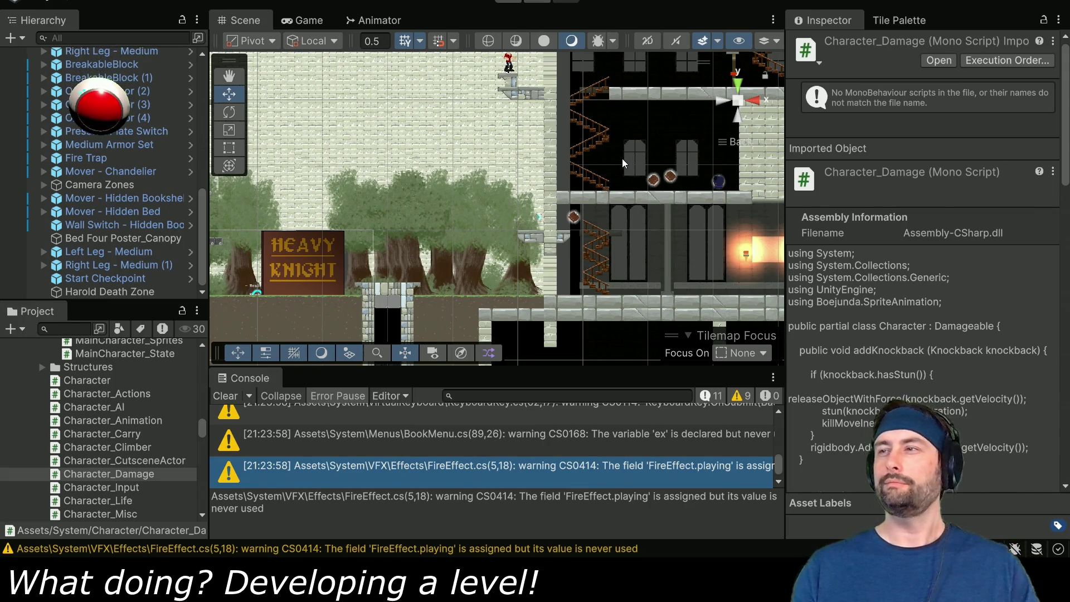
Play the level and walk Dent left off the ledge until he dies
click(507, 2)
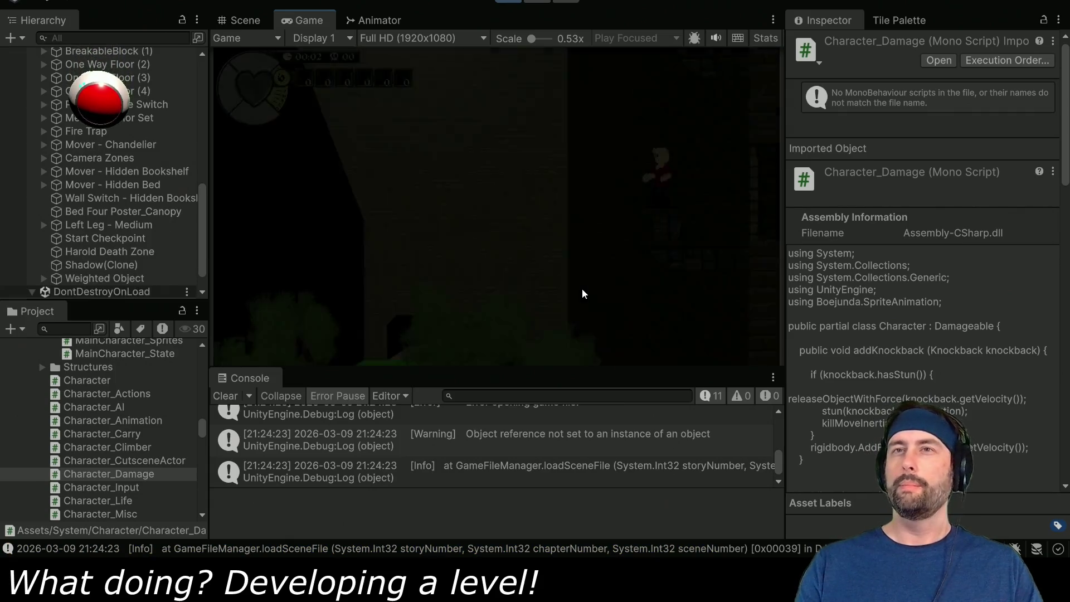
key(Left)
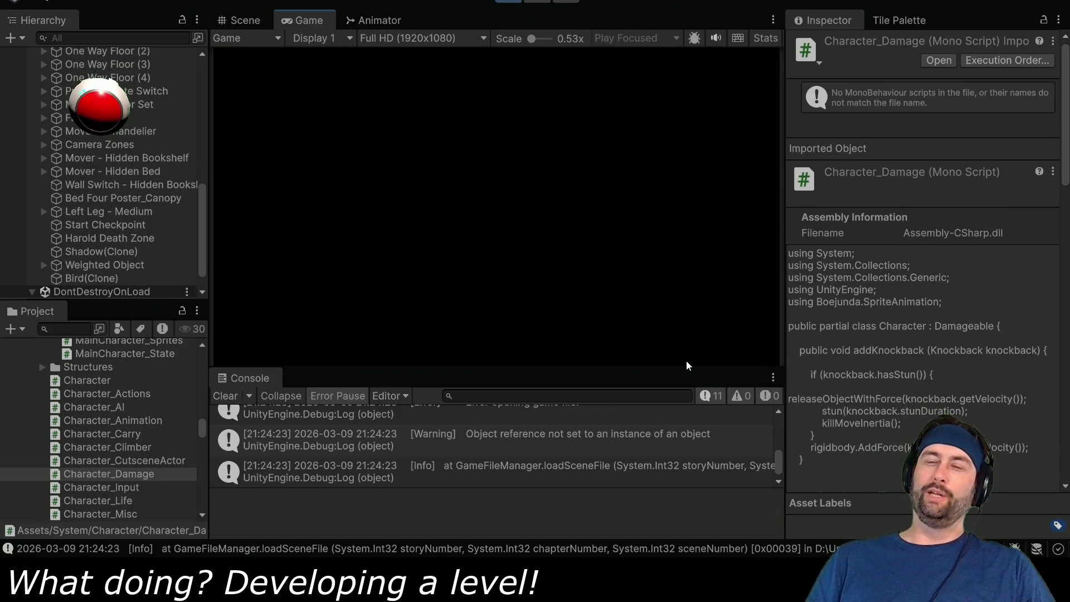
key(ctrl+1)
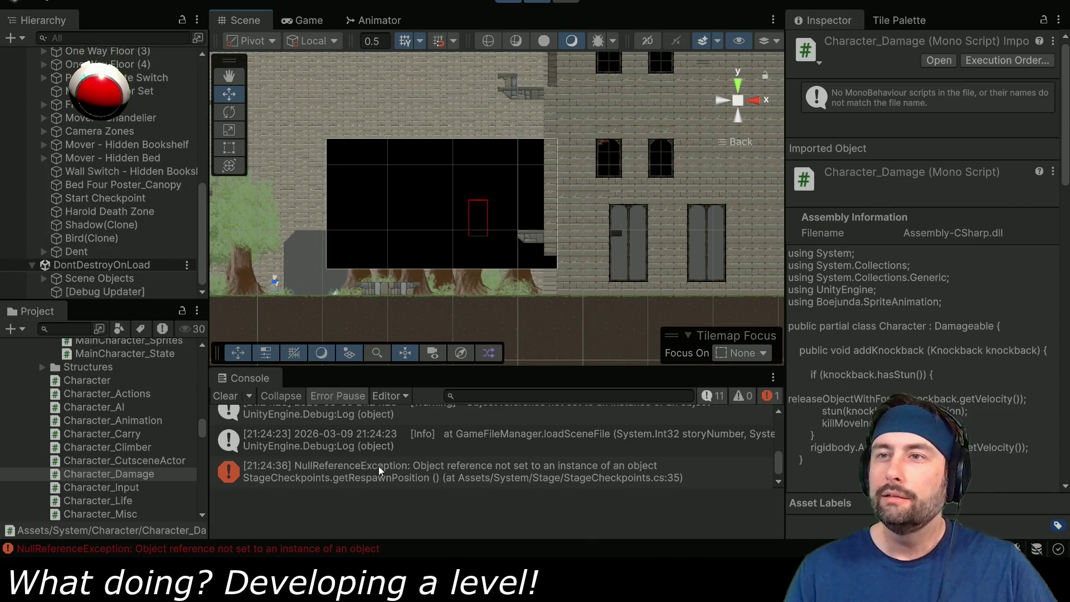
Select the NullReferenceException to show its trace from StageCheckpoints.getRespawnPosition to MainCharacter.revive
click(336, 473)
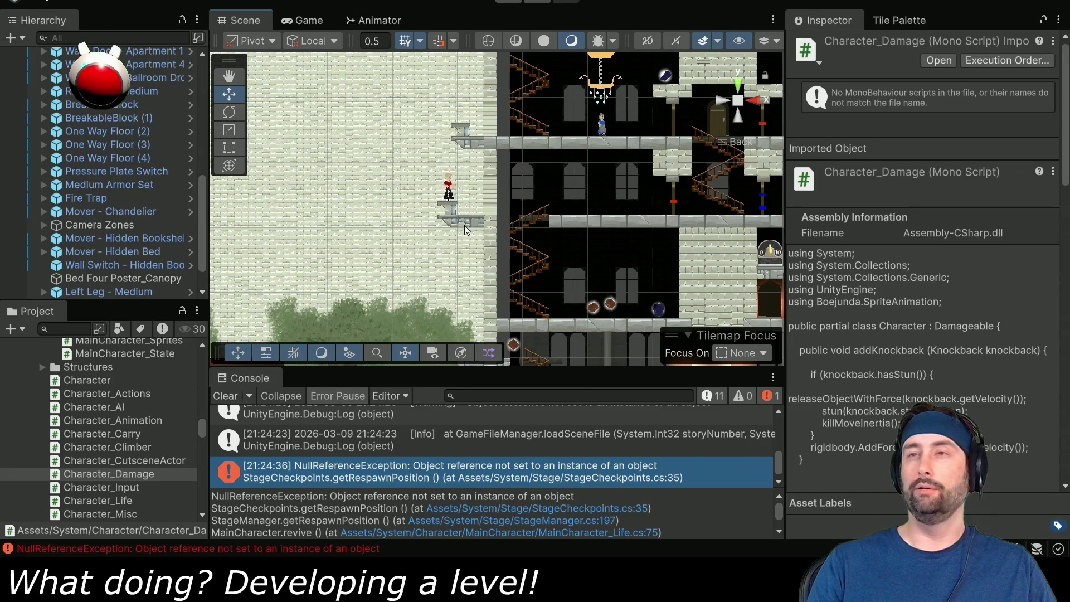
drag(374, 259, 474, 171)
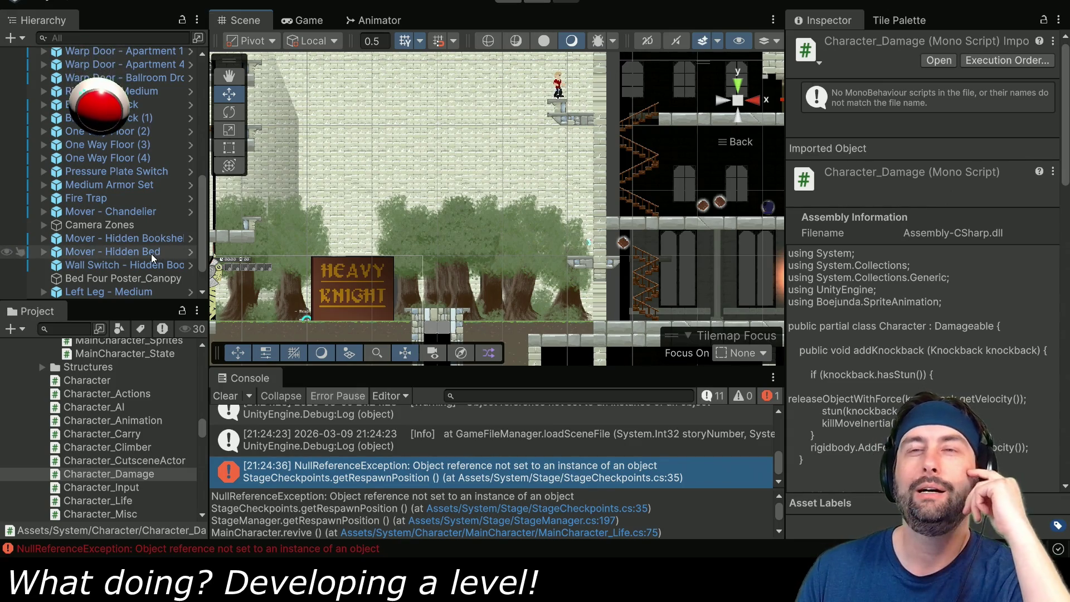
scroll(111, 254, down, 3)
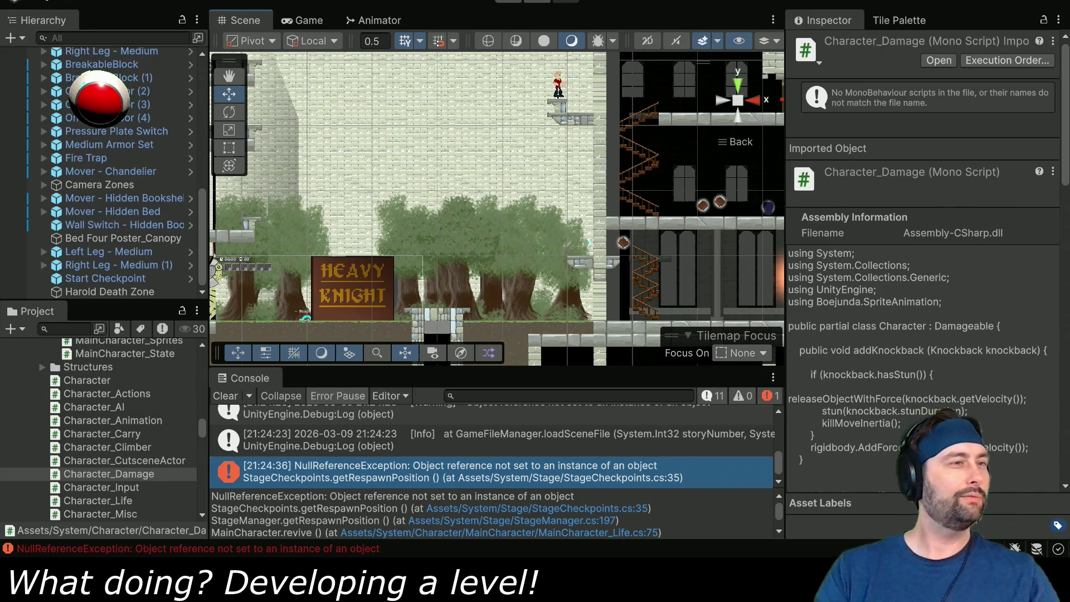
key(alt+Tab)
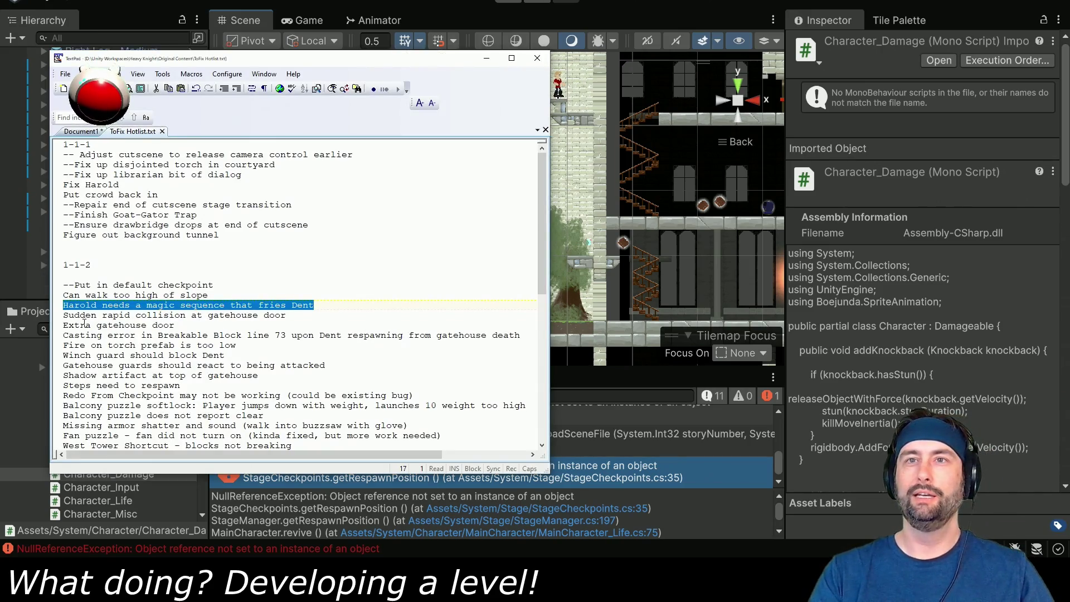
drag(64, 305, 316, 302)
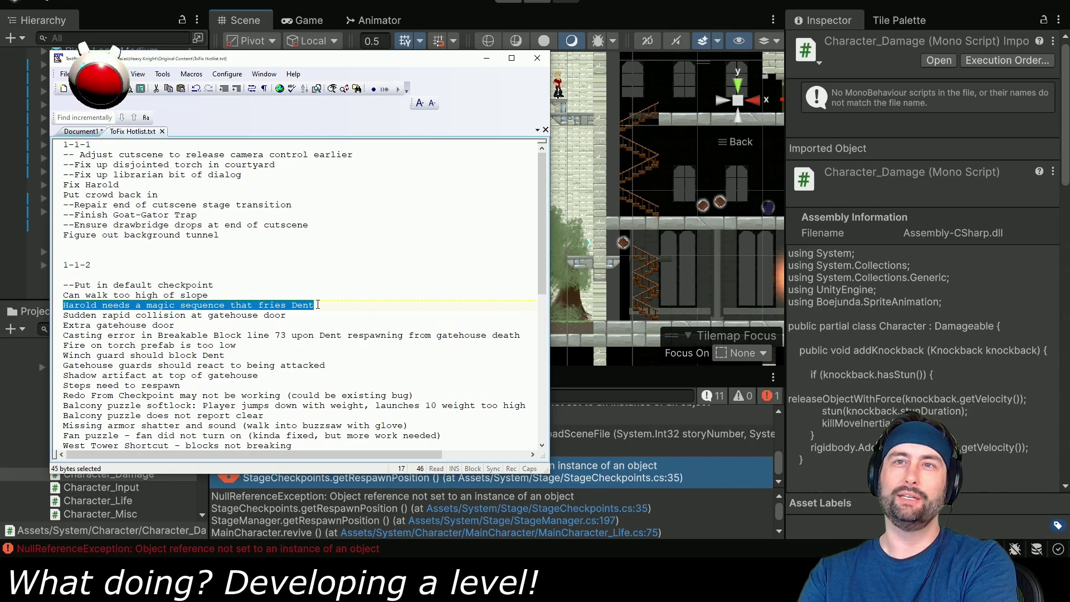
drag(309, 315, 60, 317)
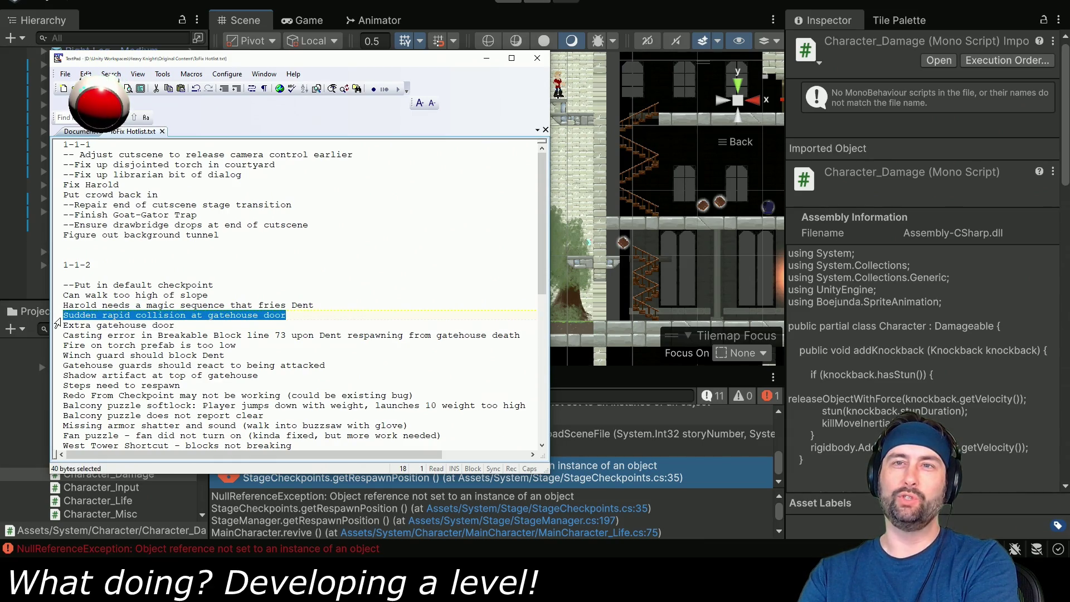
drag(176, 326, 58, 320)
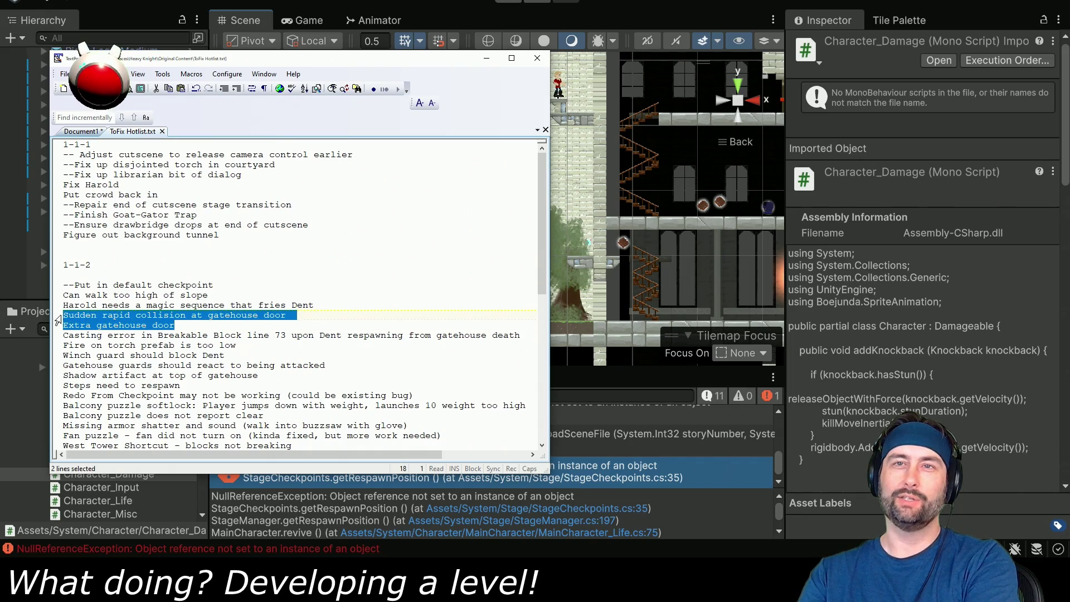
key(alt+Tab)
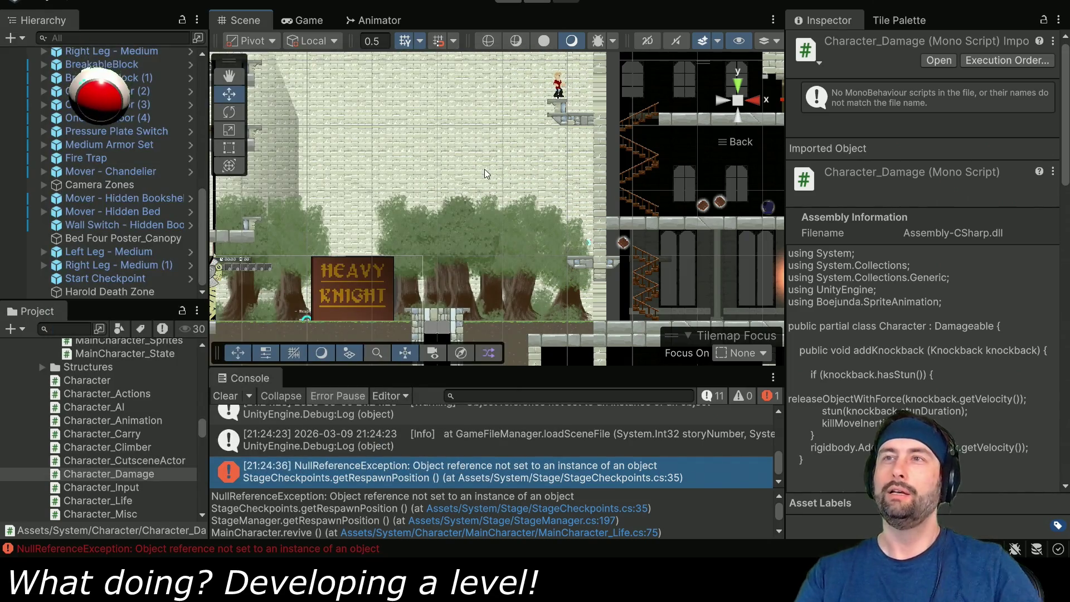
scroll(104, 169, up, 15)
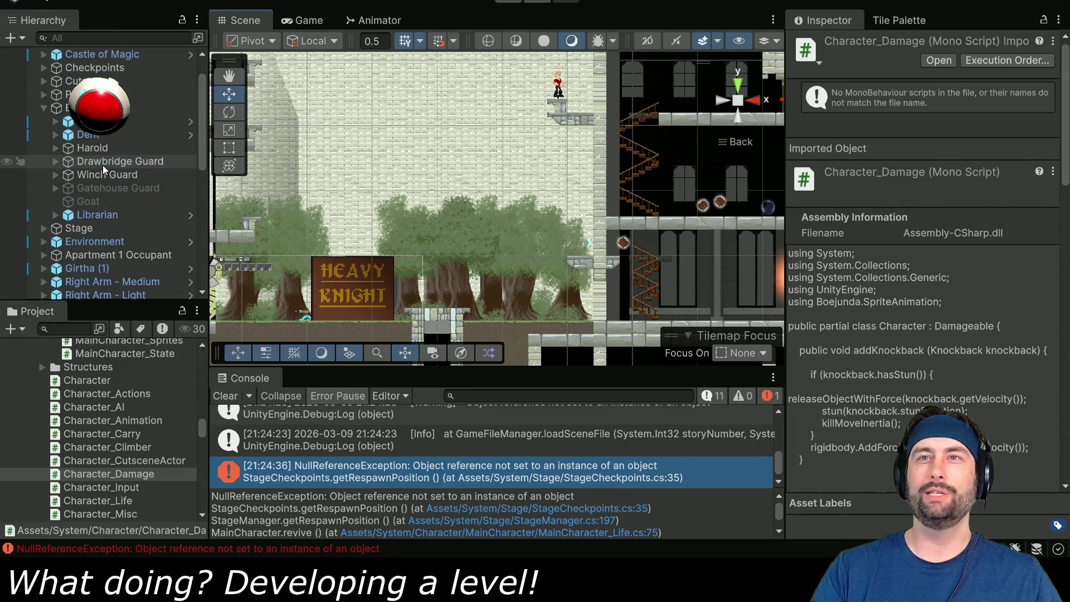
click(89, 135)
key(f)
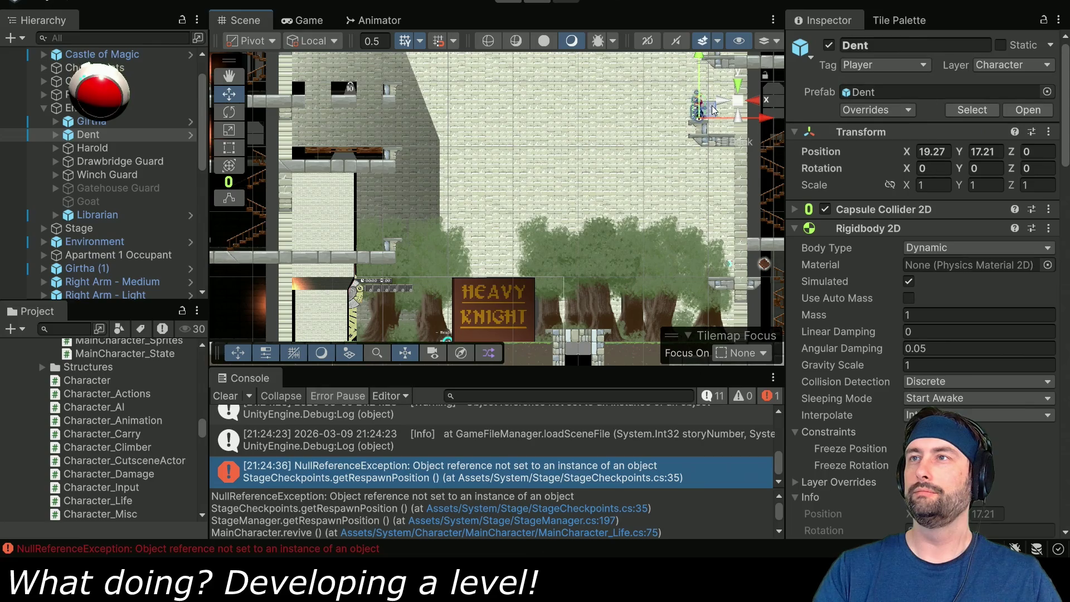
Set Dent's Transform position Y and X to 0 and start a playtest
key(q)
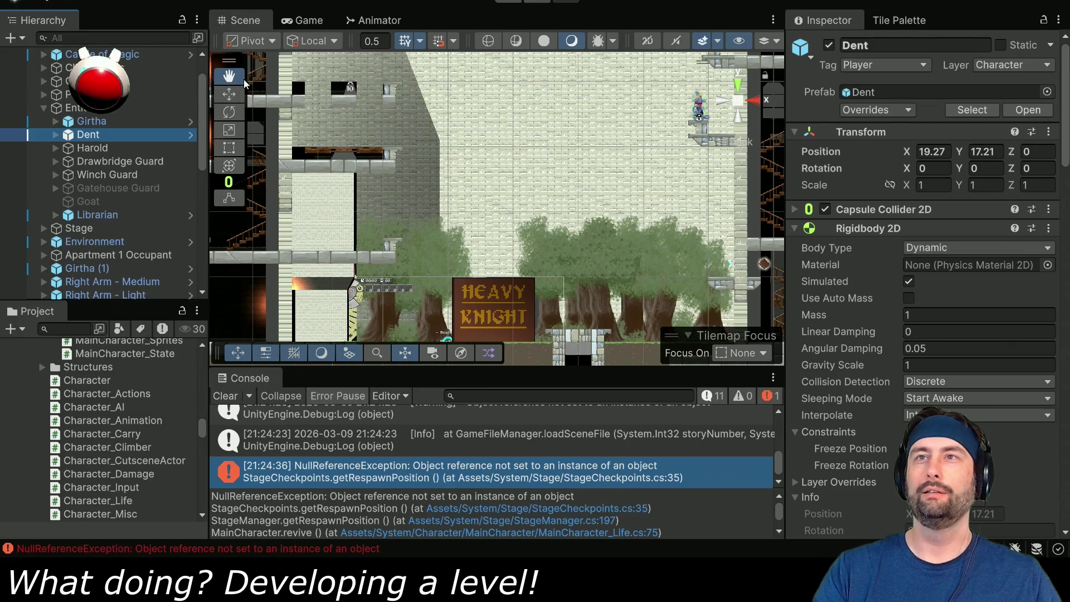
click(228, 94)
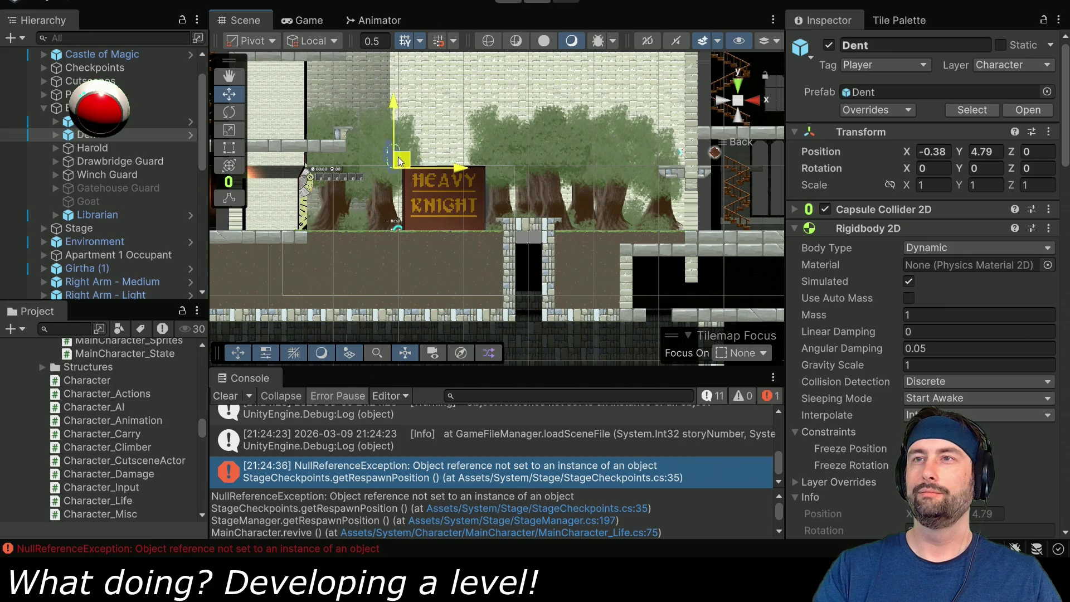
click(986, 152)
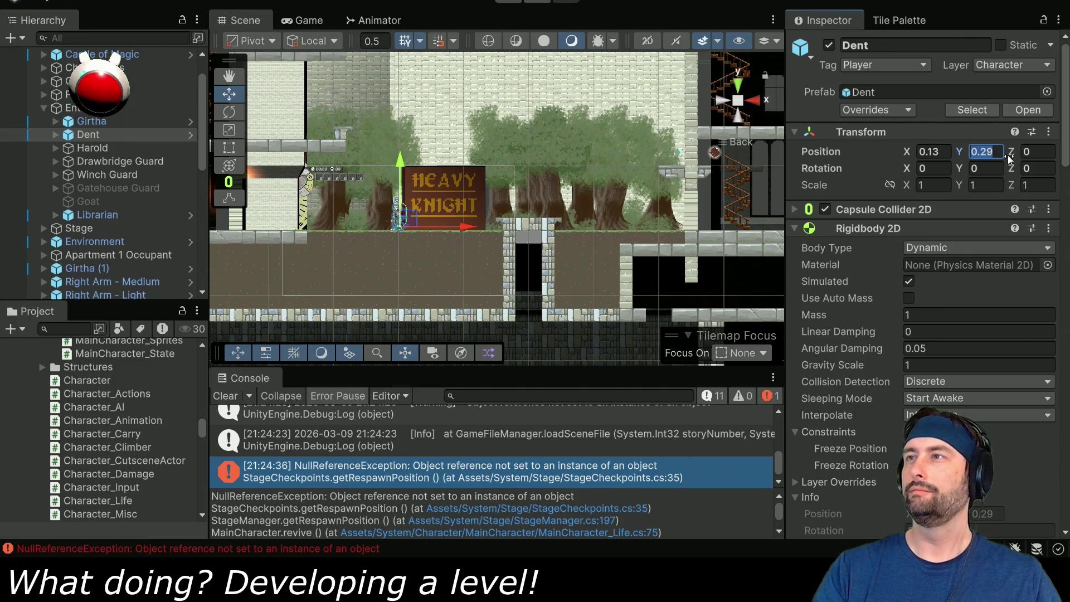
text(0)
key(shift+Tab)
text(0)
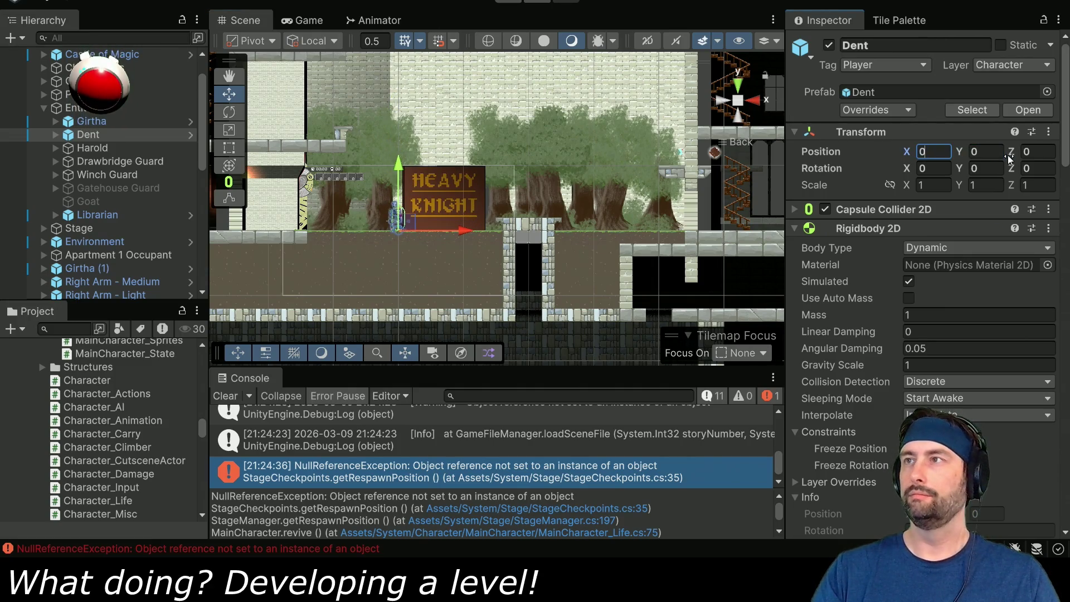
click(508, 5)
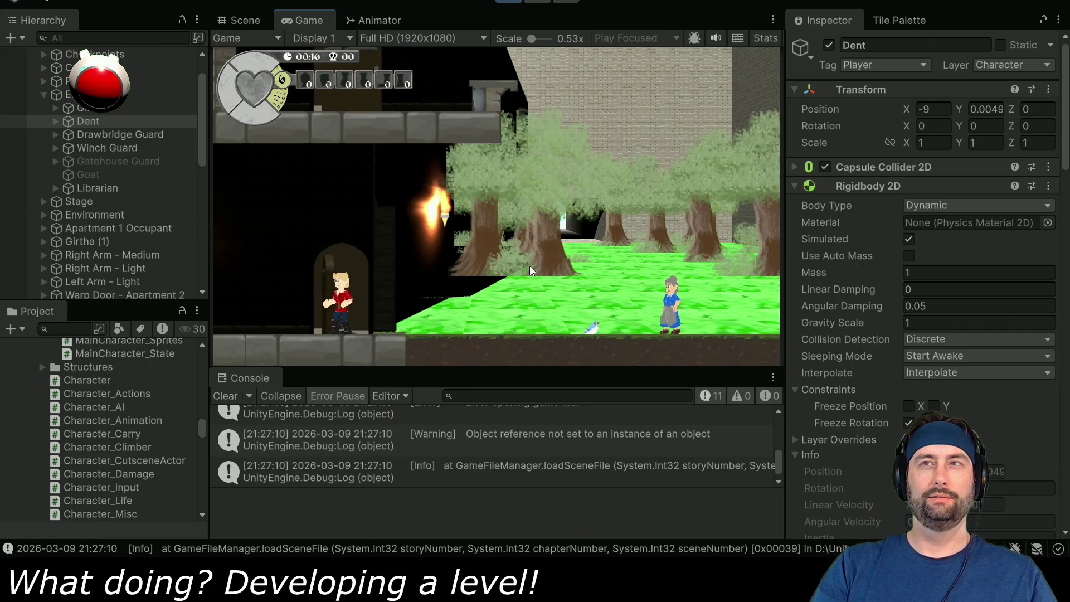
Walk Dent into the doorway, stop the playtest, and pan the scene to the HEAVY KNIGHT sign
key(Up)
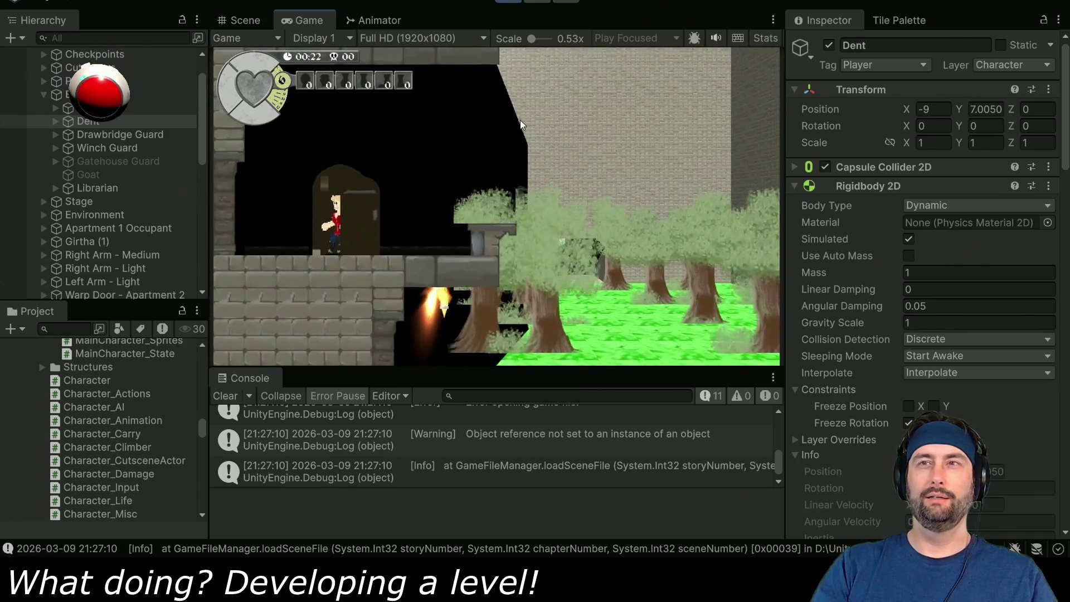
click(517, 1)
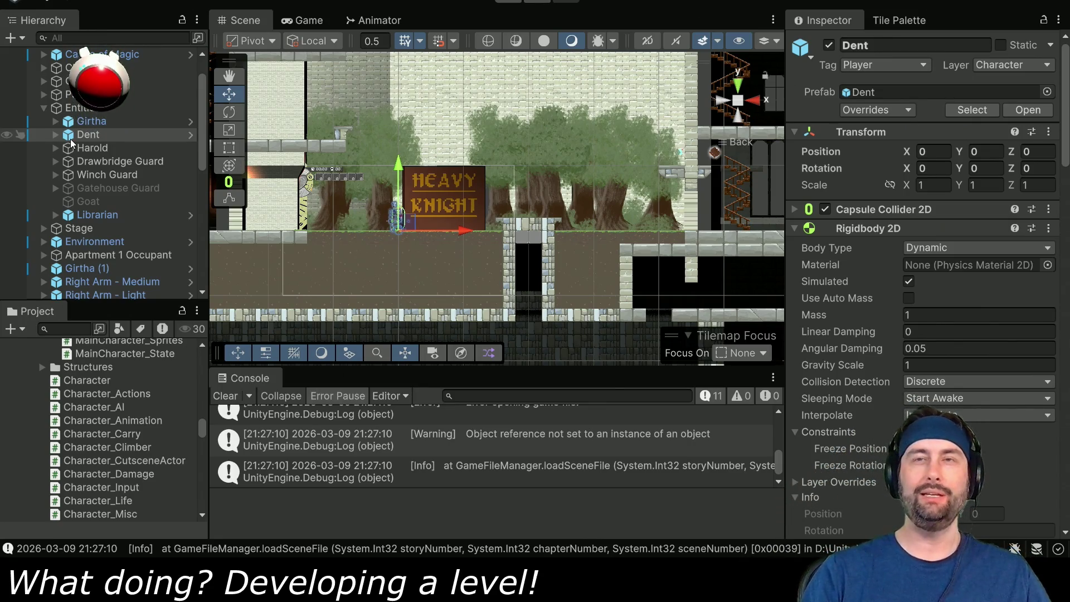
drag(329, 155, 441, 214)
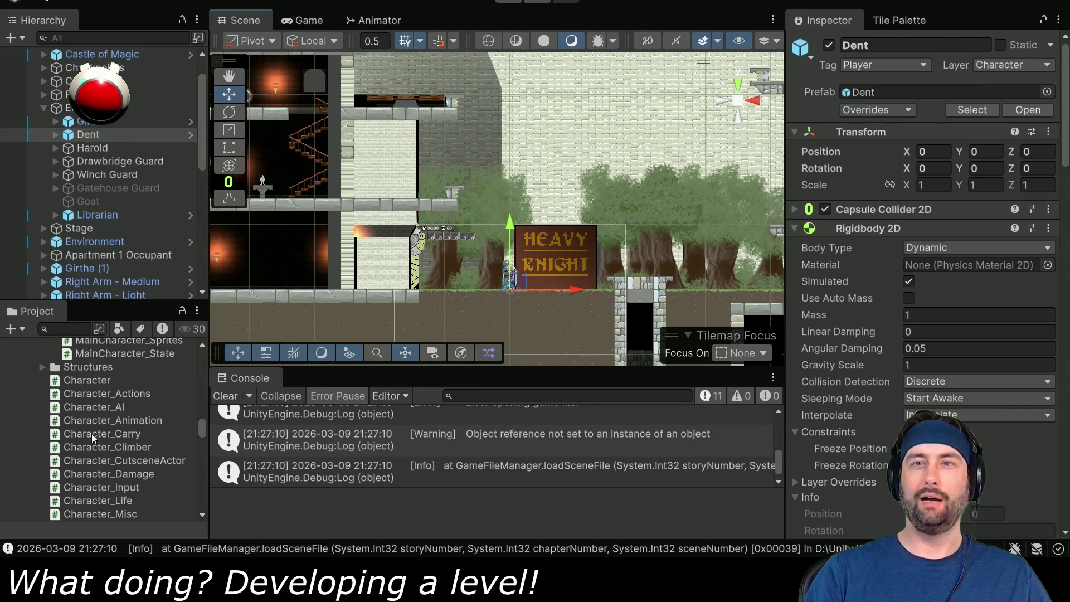
scroll(94, 443, up, 5)
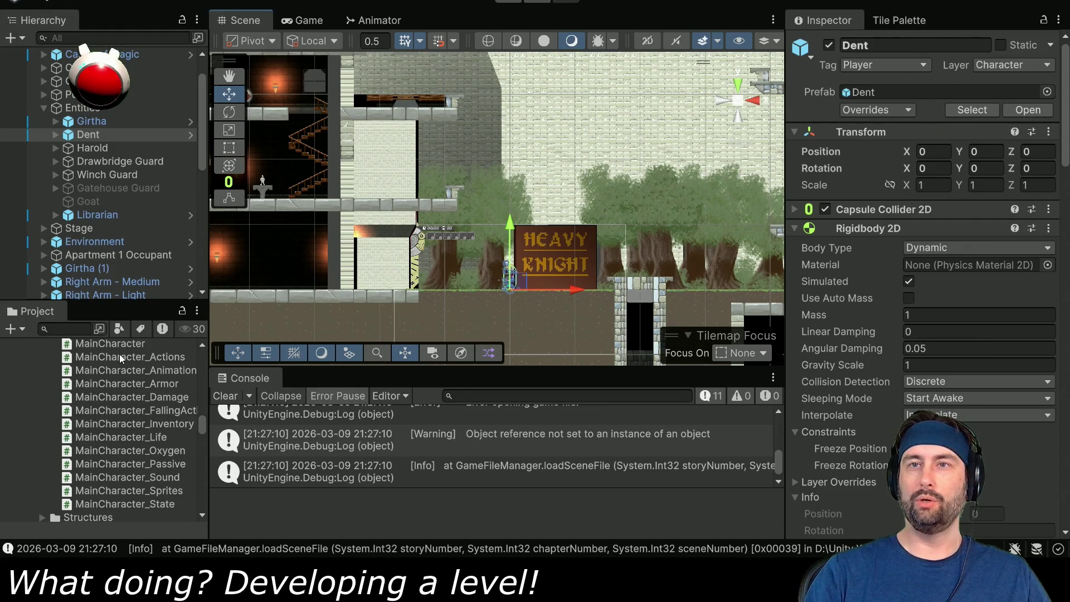
scroll(117, 385, down, 6)
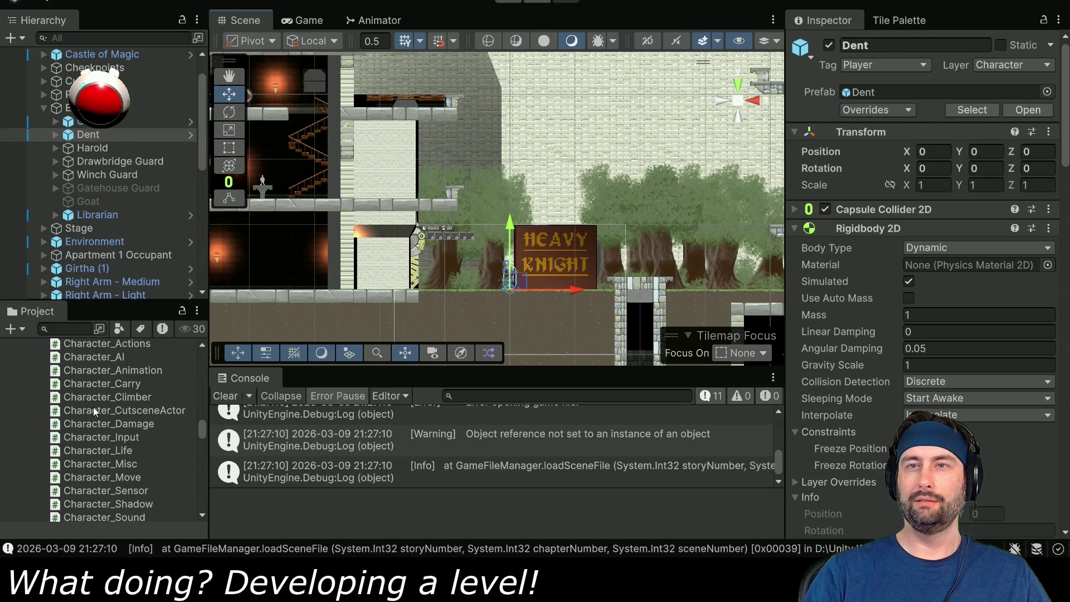
scroll(105, 446, down, 2)
Open Character_Move.cs and jump to the senseCeiling method definition
double_click(98, 426)
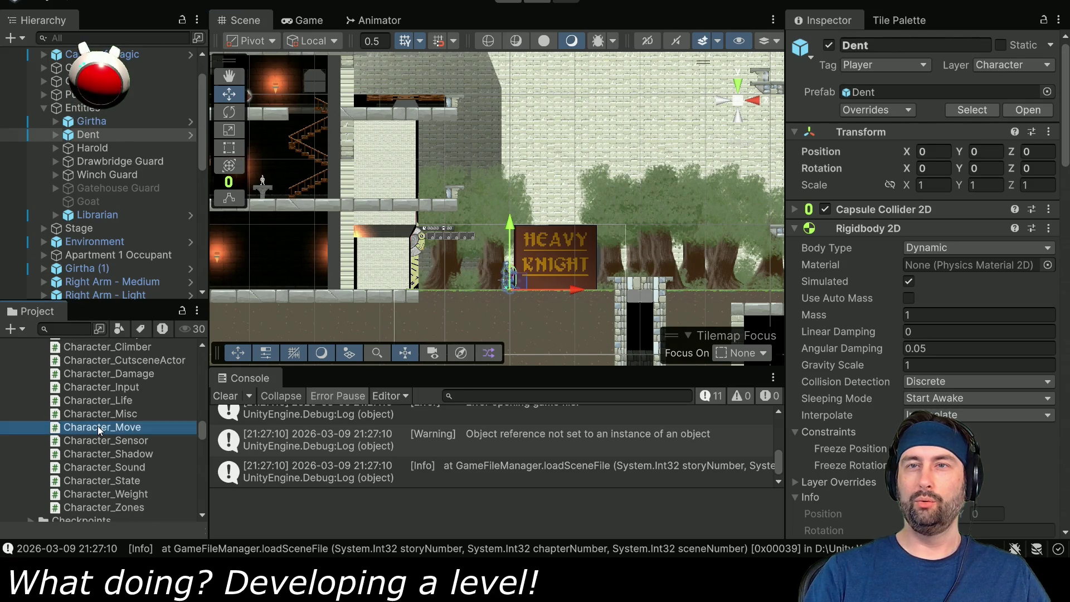
scroll(506, 279, down, 15)
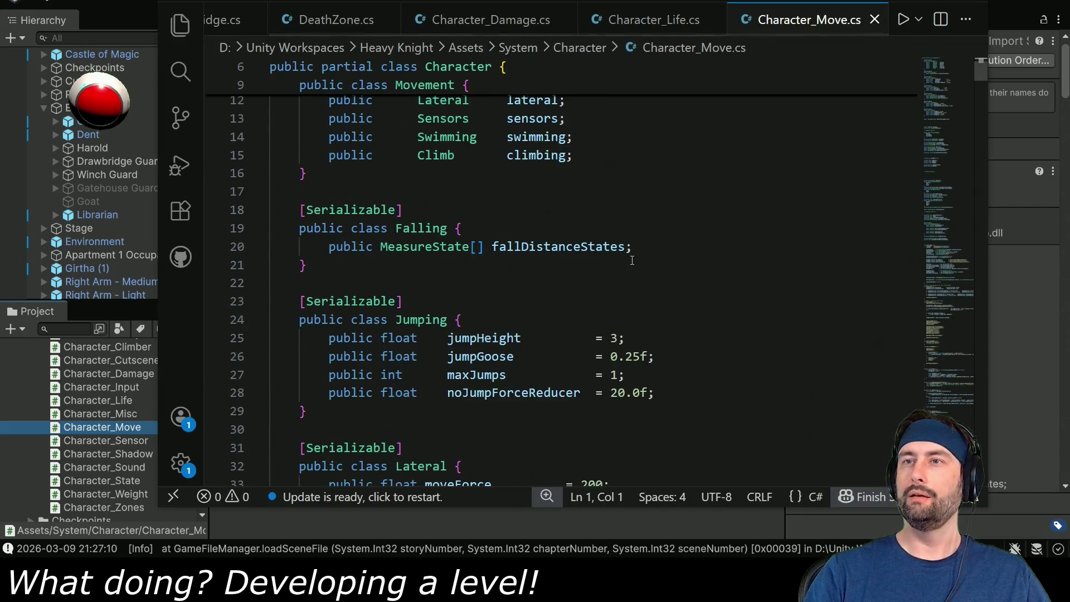
scroll(505, 279, down, 6)
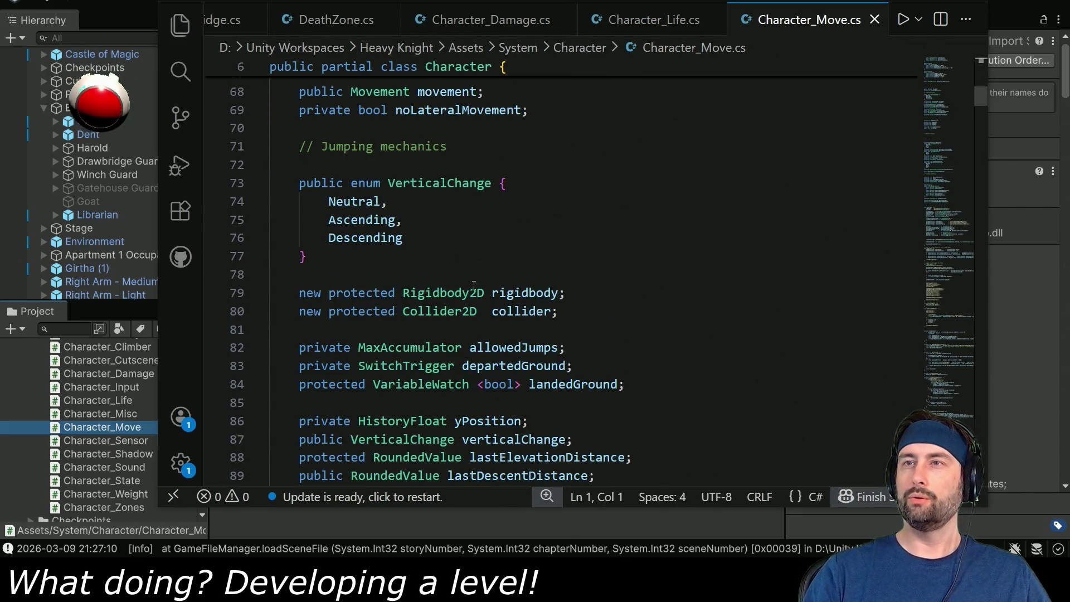
scroll(475, 286, down, 15)
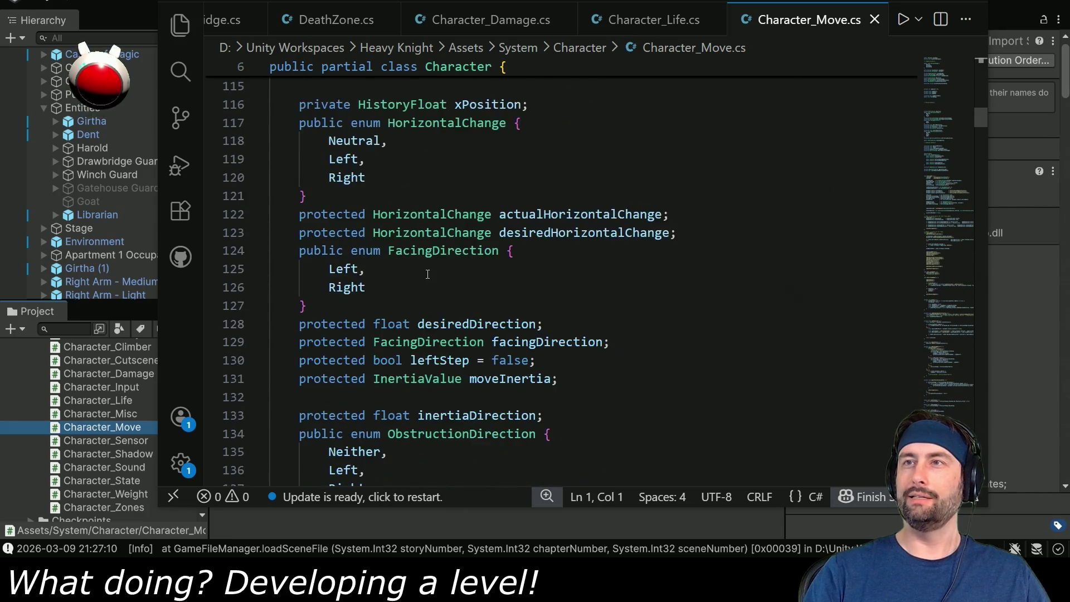
scroll(428, 274, down, 16)
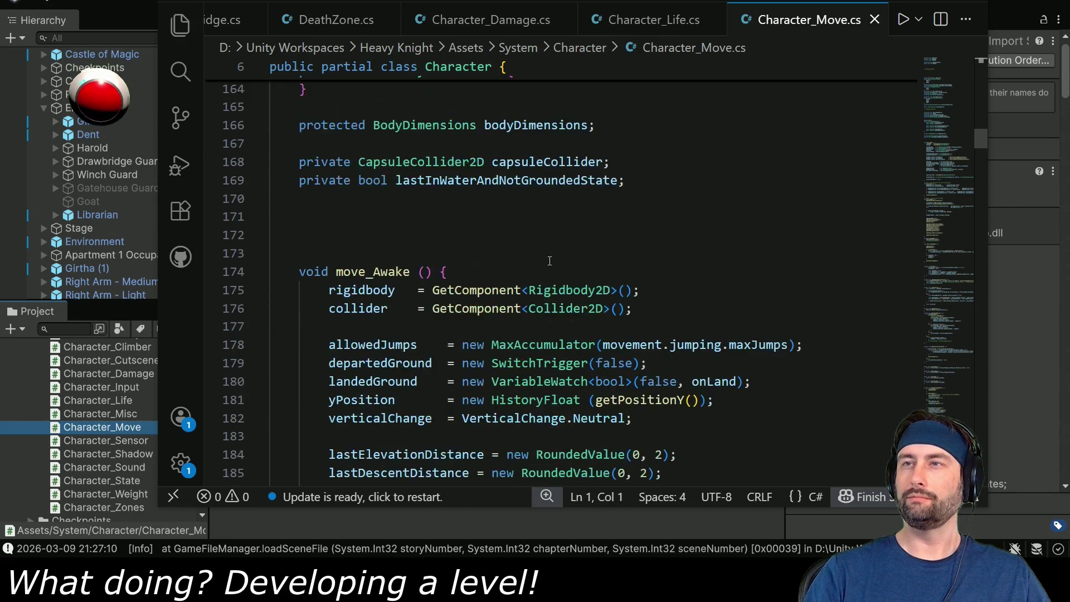
scroll(530, 251, down, 2)
scroll(514, 234, down, 17)
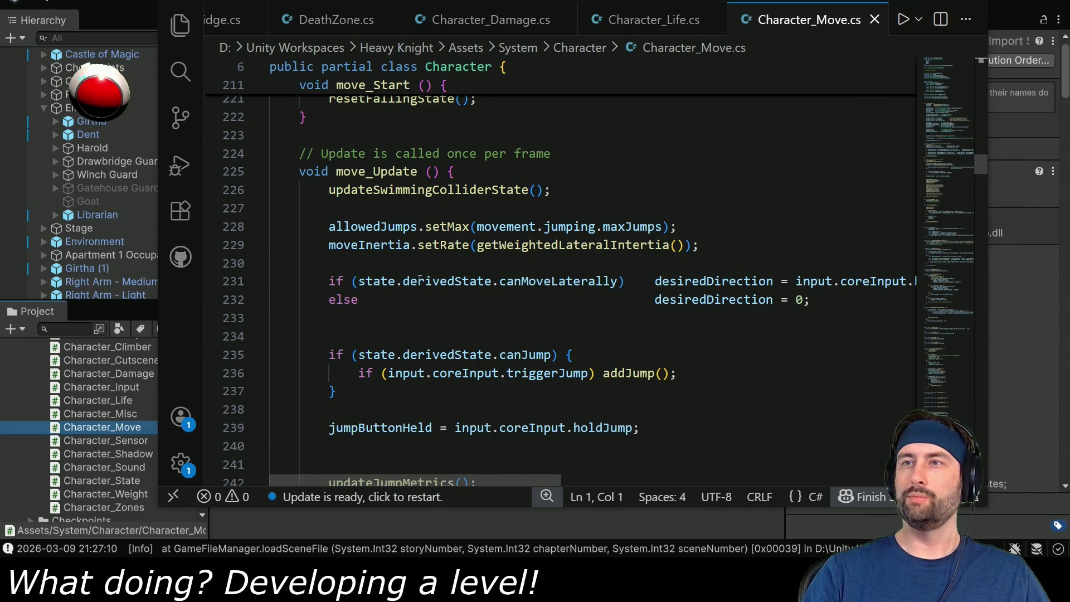
scroll(390, 279, down, 4)
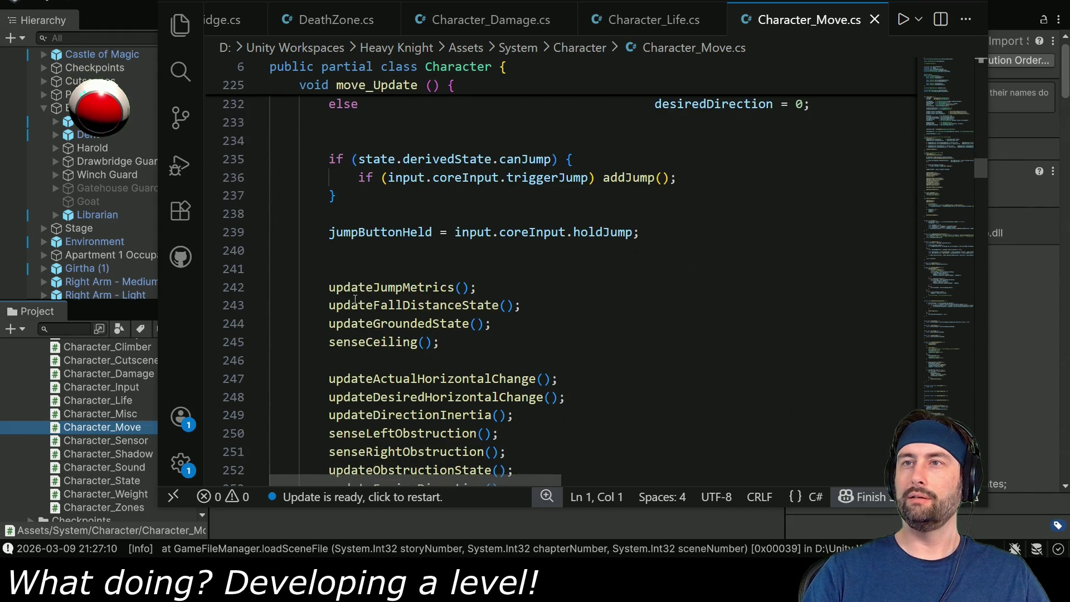
scroll(359, 322, down, 2)
double_click(360, 258)
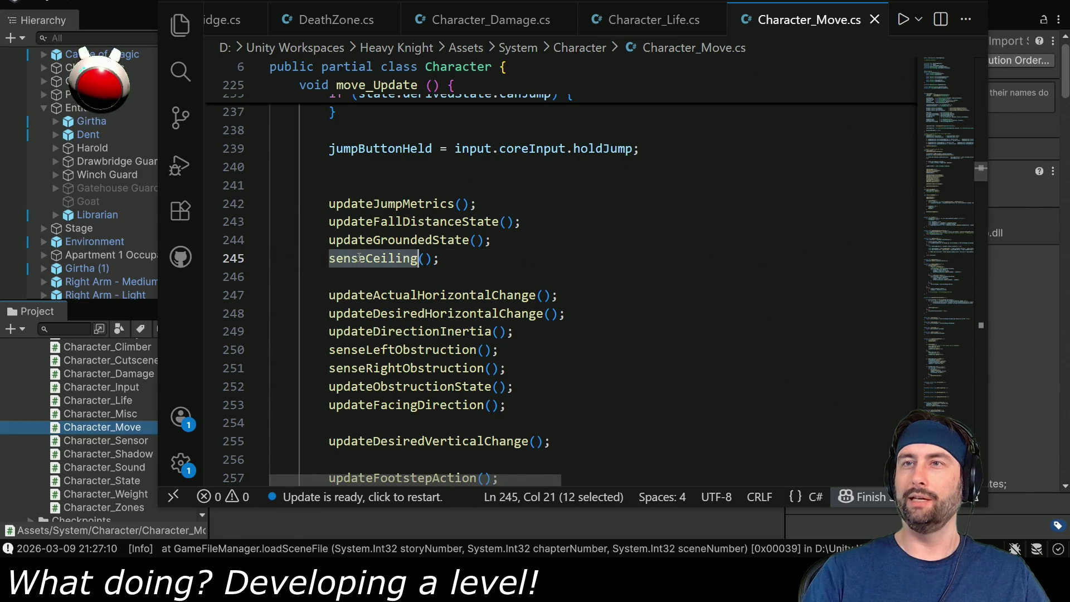
key(ctrl+f)
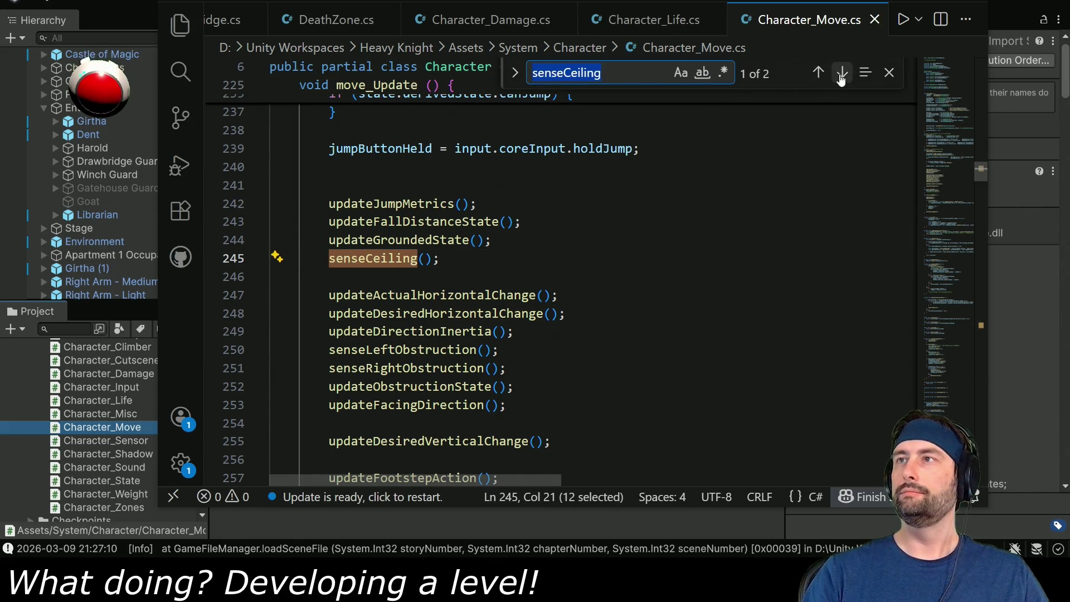
click(841, 73)
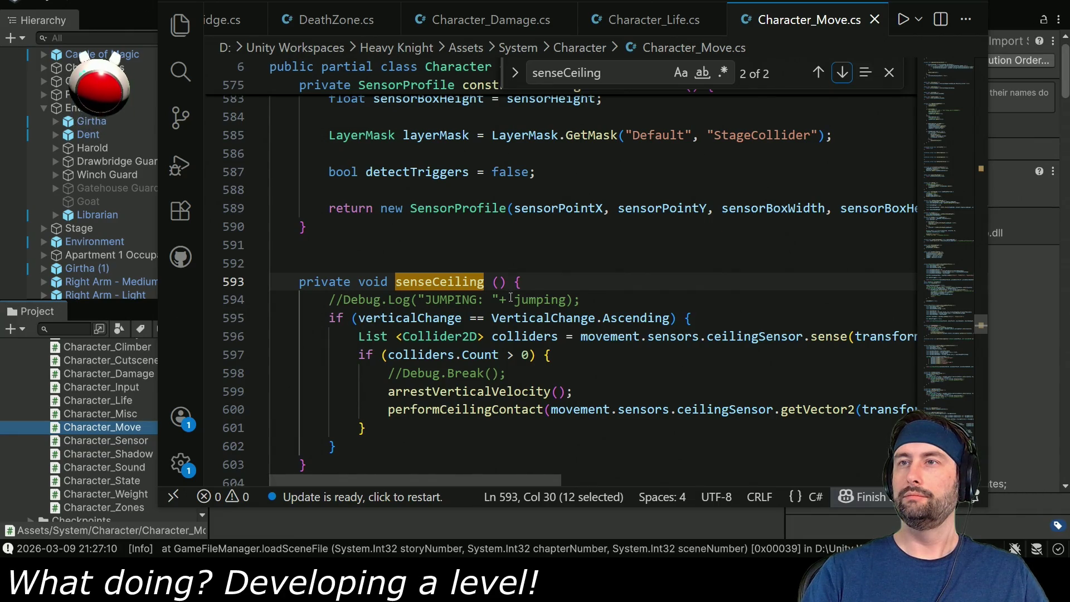
Wrap the ceiling check in an if (!isImmaterial()) { … } block and indent it
click(635, 299)
key(Return)
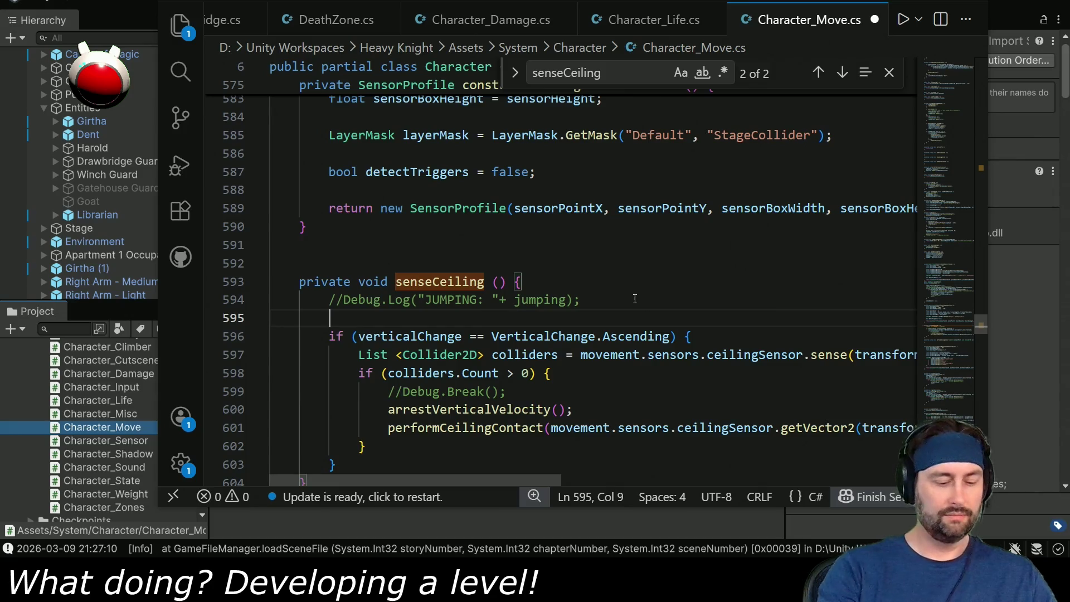
text(if)
text( (!)
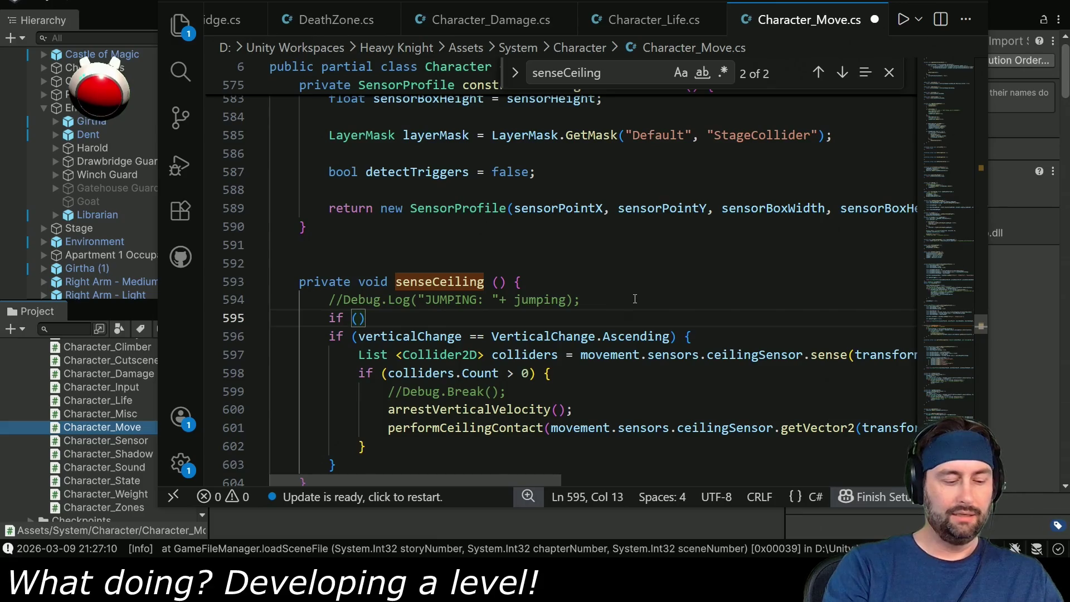
text(isIm)
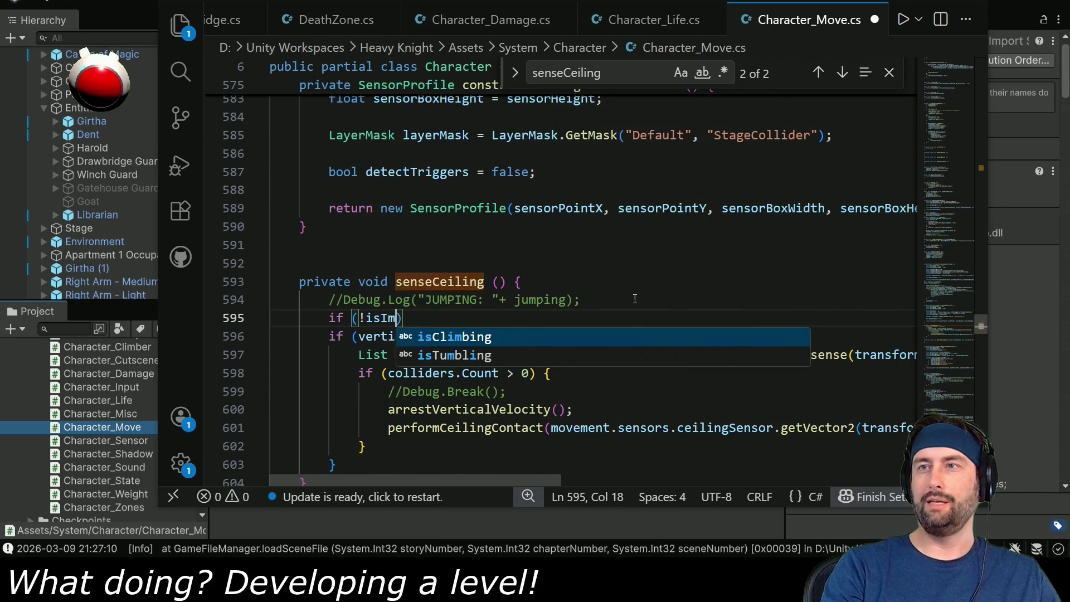
text(material()
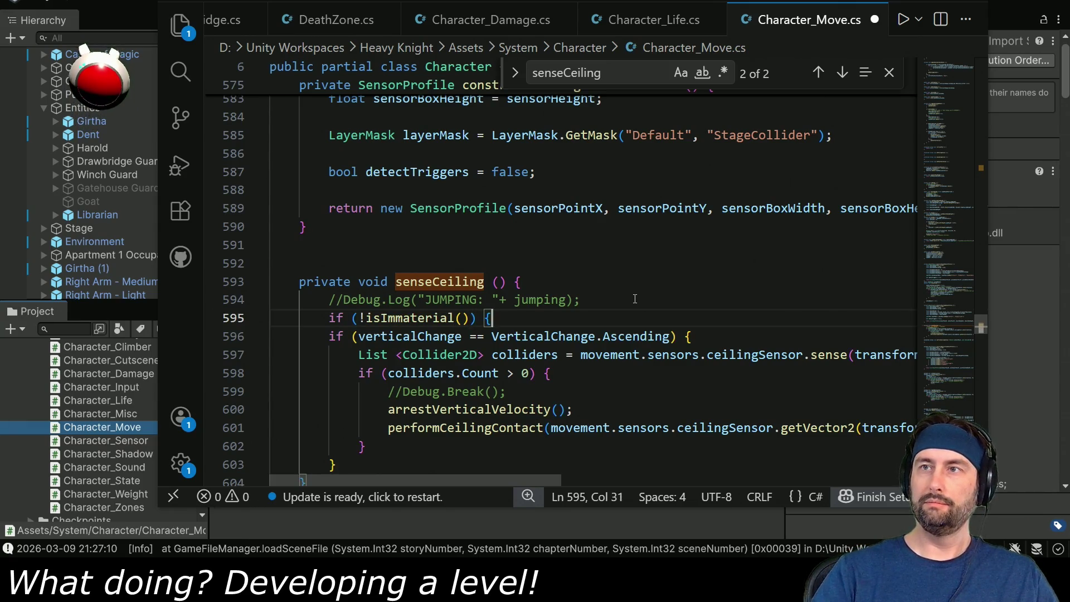
scroll(520, 338, down, 1)
click(348, 417)
scroll(347, 417, down, 1)
key(Return)
text(})
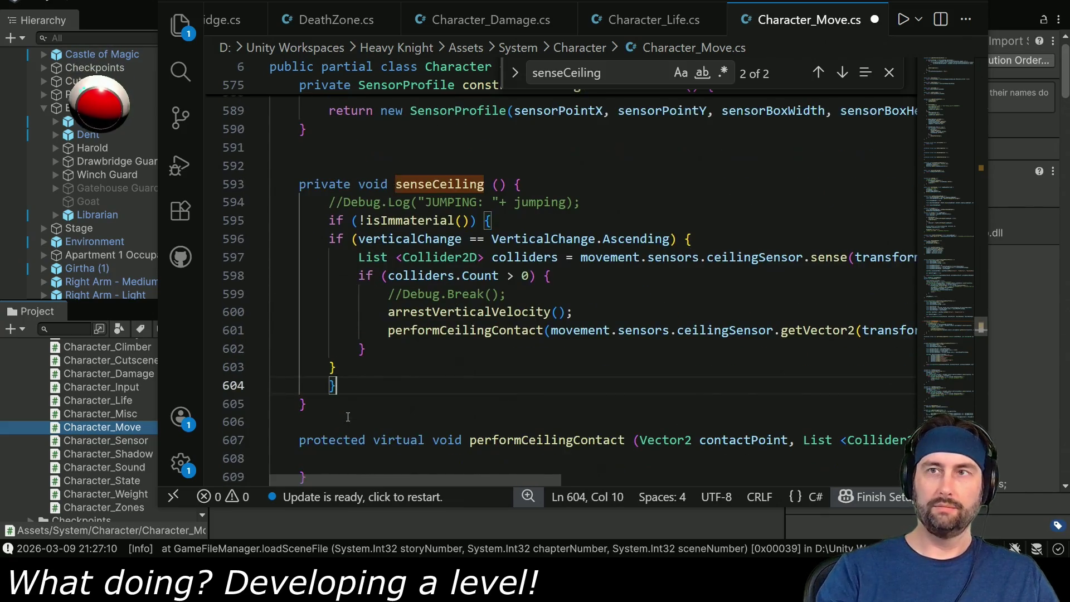
key(Up)
key(shift+Up)
key(shift+Up)
key(shift+Up)
key(shift+Up)
key(Tab)
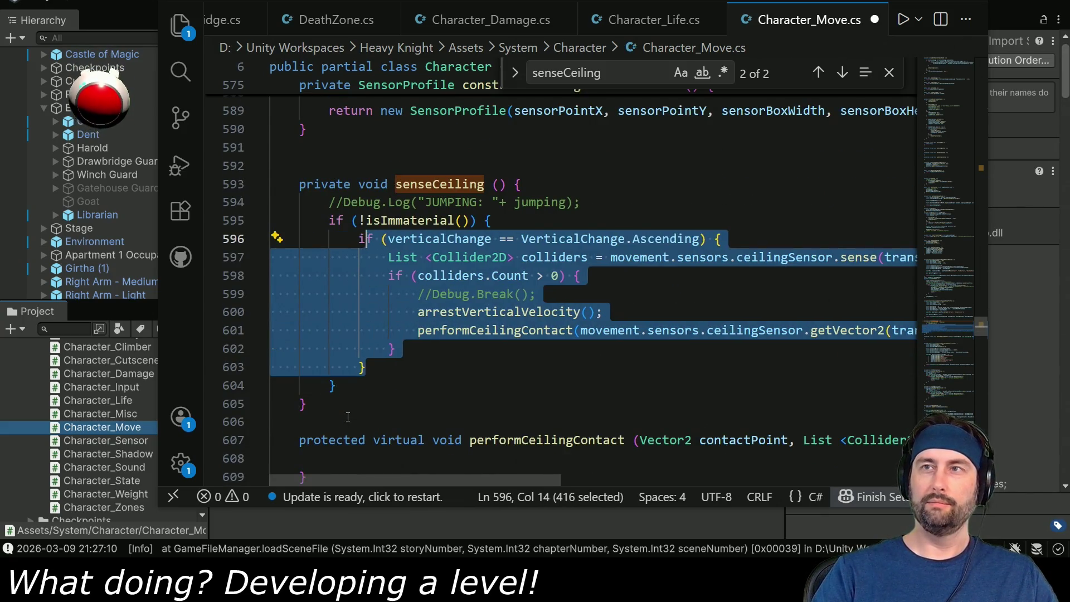
double_click(413, 220)
click(100, 467)
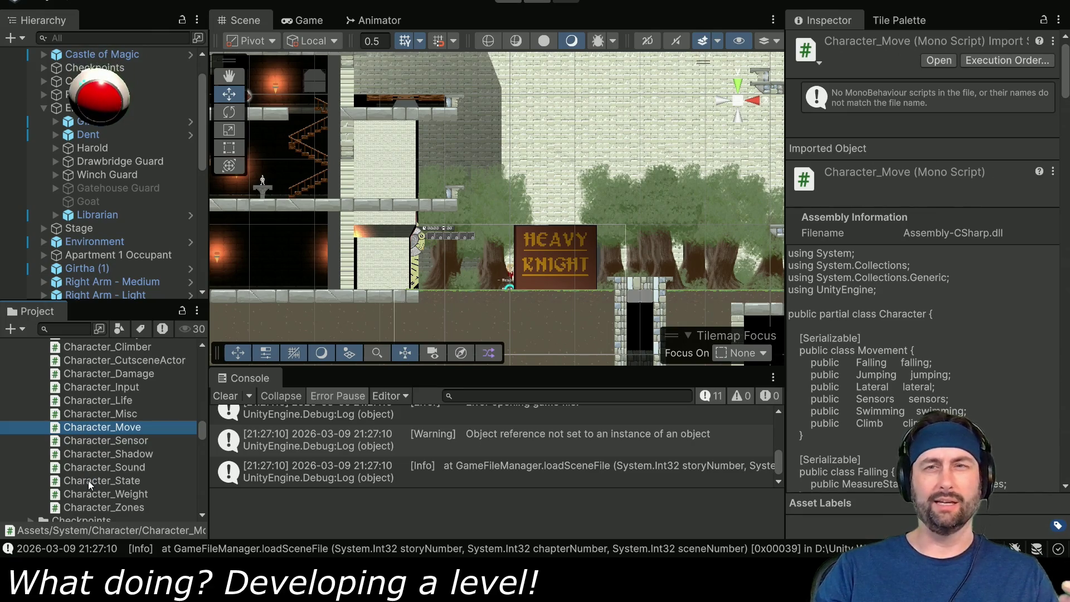
Open Character_State.cs and find isImmaterial, which returns state.baseState.immaterial
click(89, 481)
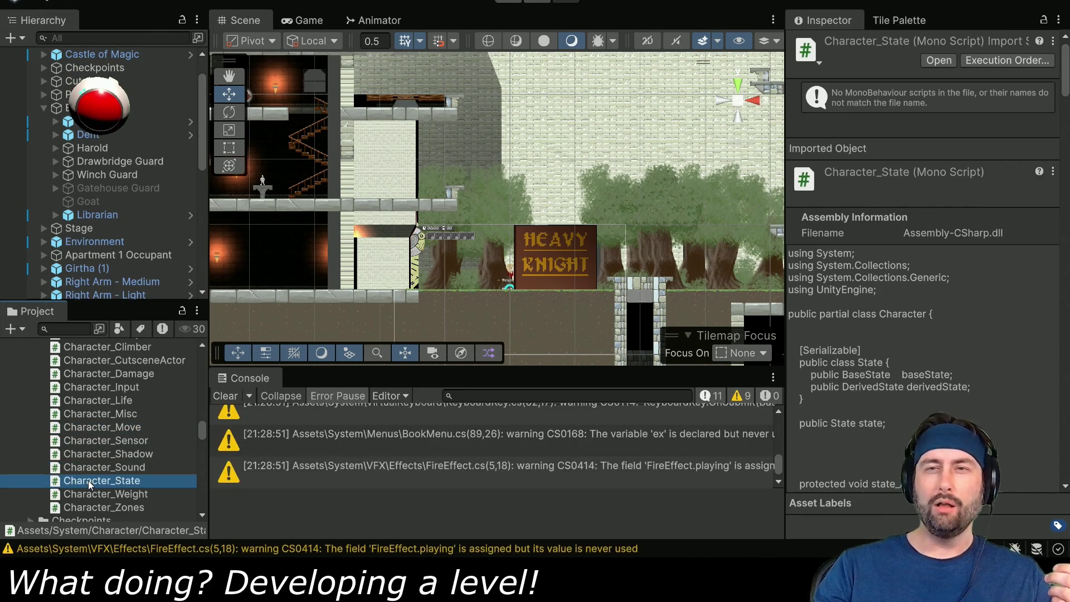
double_click(88, 481)
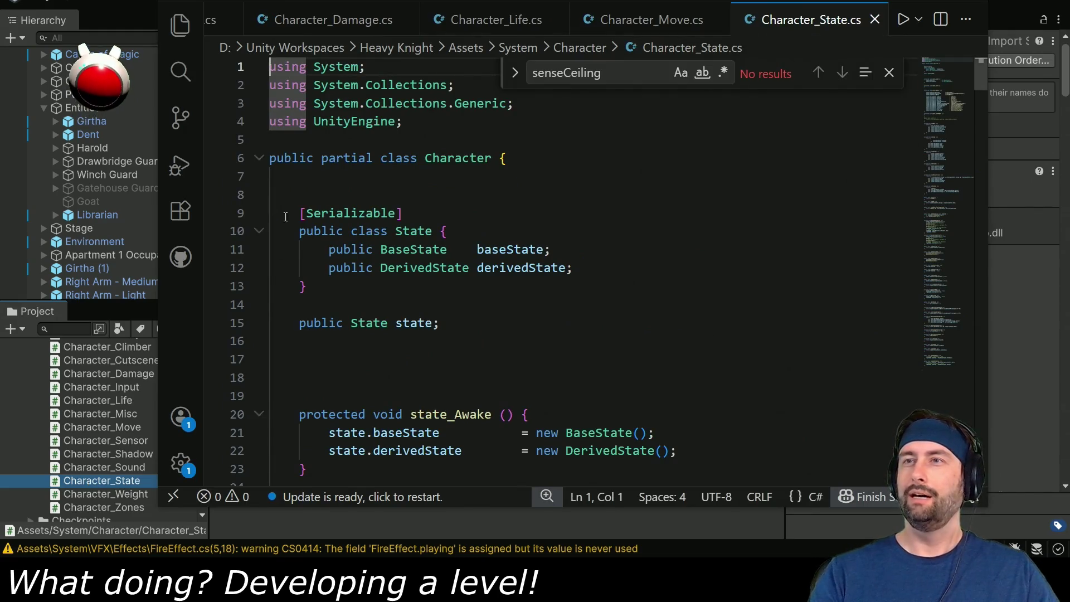
scroll(481, 340, down, 5)
key(ctrl+f)
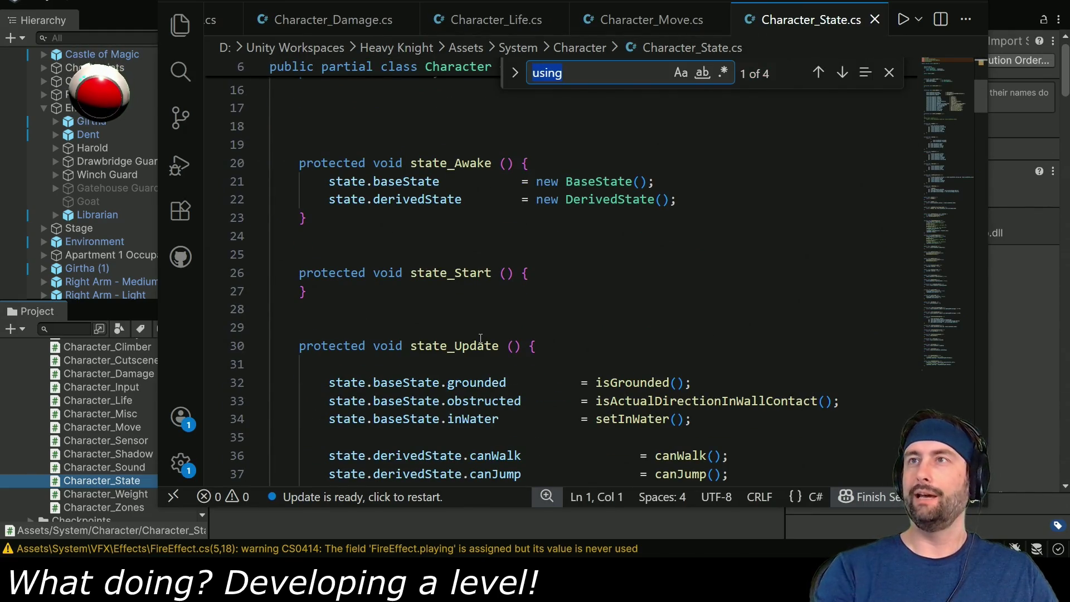
text(isImmaterial)
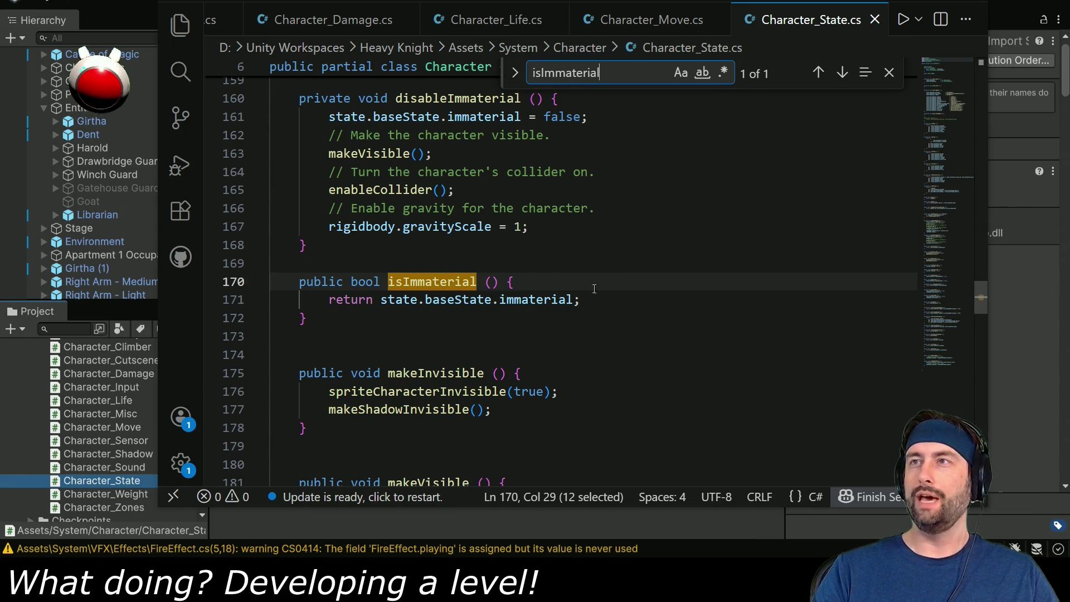
click(890, 73)
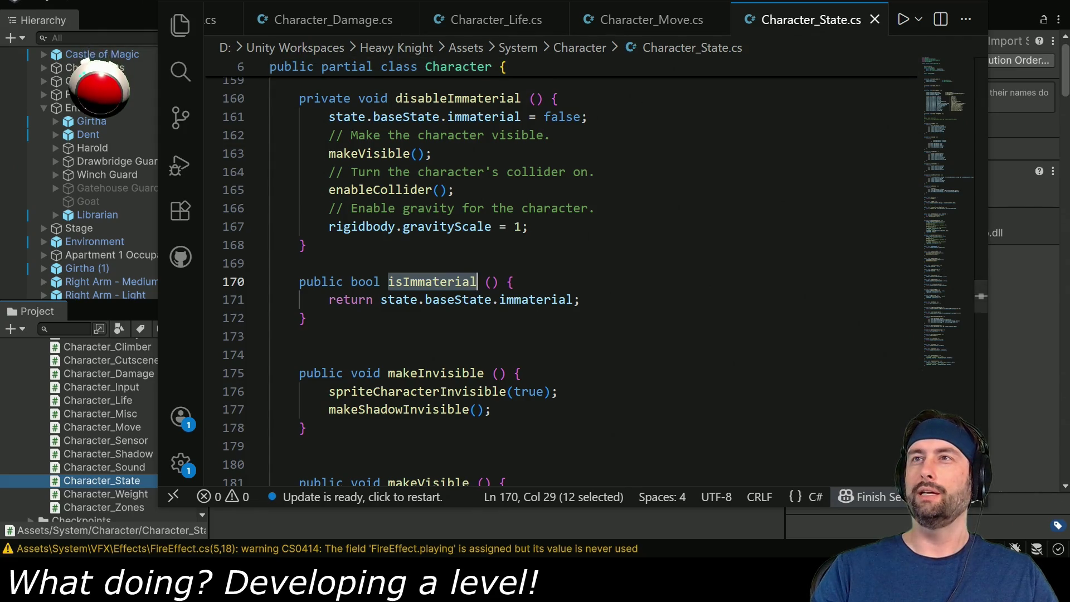
key(alt+Tab)
Run a short playtest beside the arched door, stop it, and switch to the ToFix Hotlist
click(509, 2)
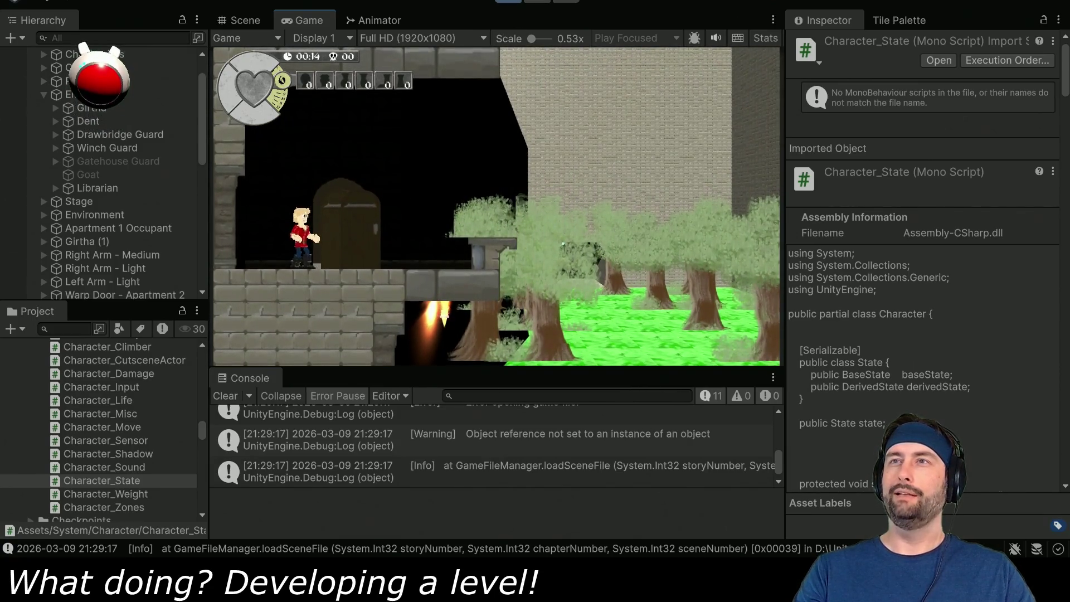
key(ctrl+p)
key(alt+Tab)
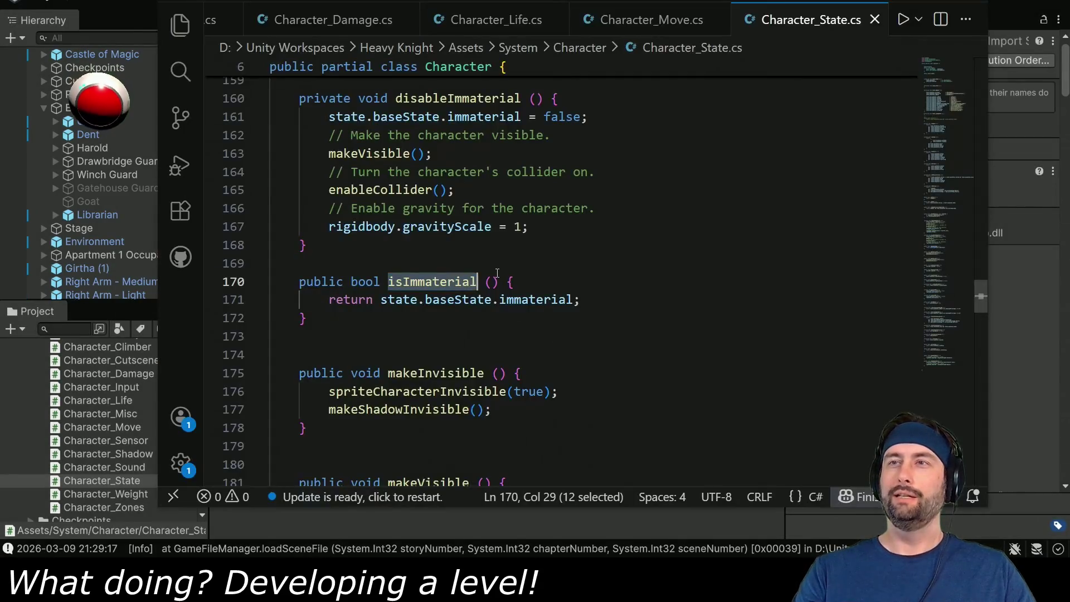
key(alt+Tab)
key(alt+Tab)
Prefix the 'Sudden rapid collision at gatehouse door' line with -- and save the hotlist
key(Tab)
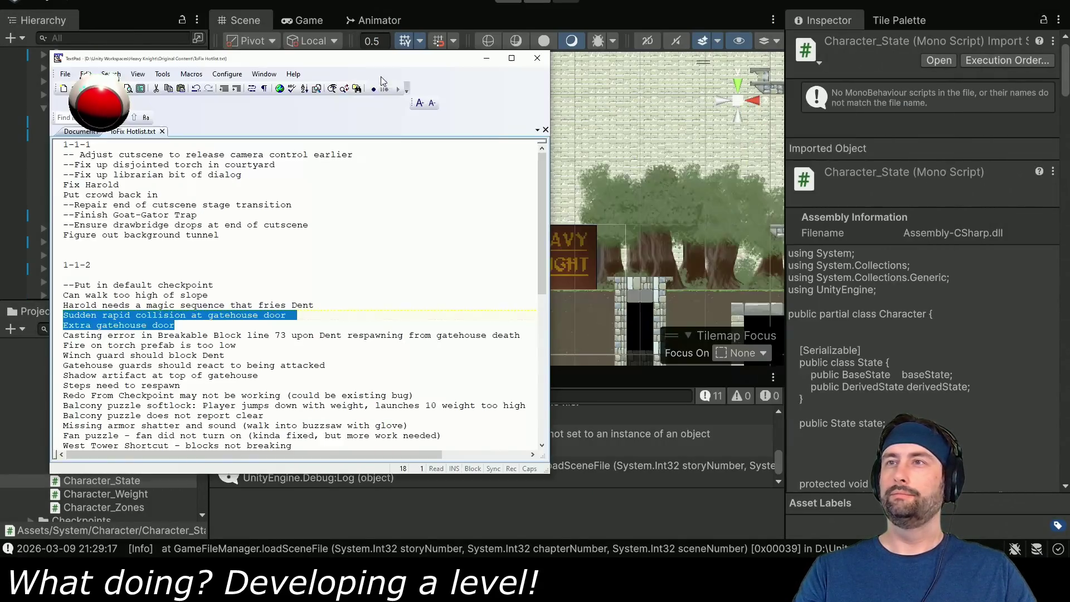
click(92, 318)
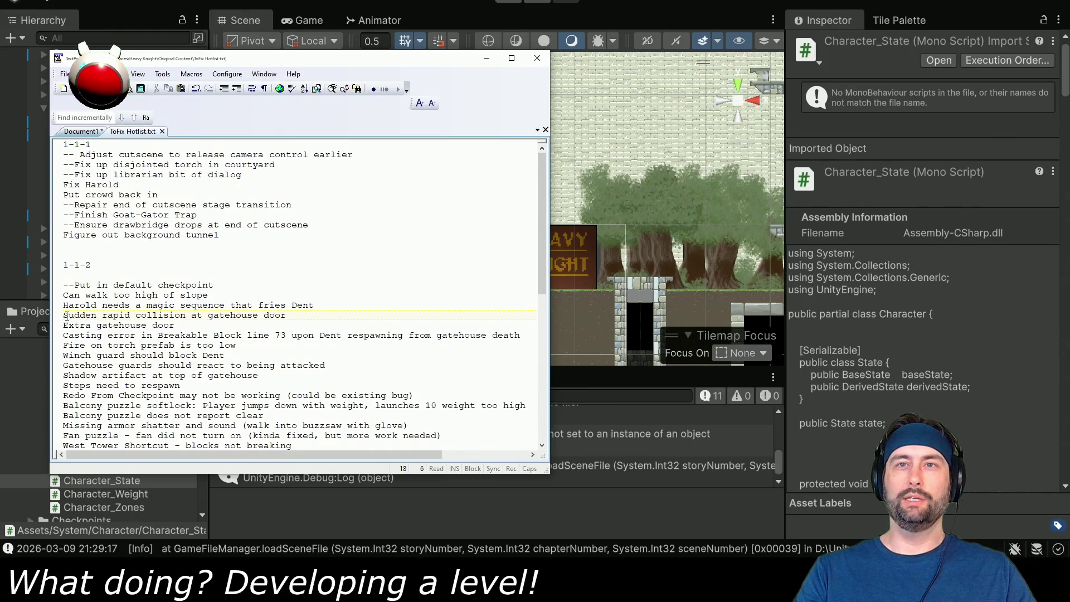
text(--)
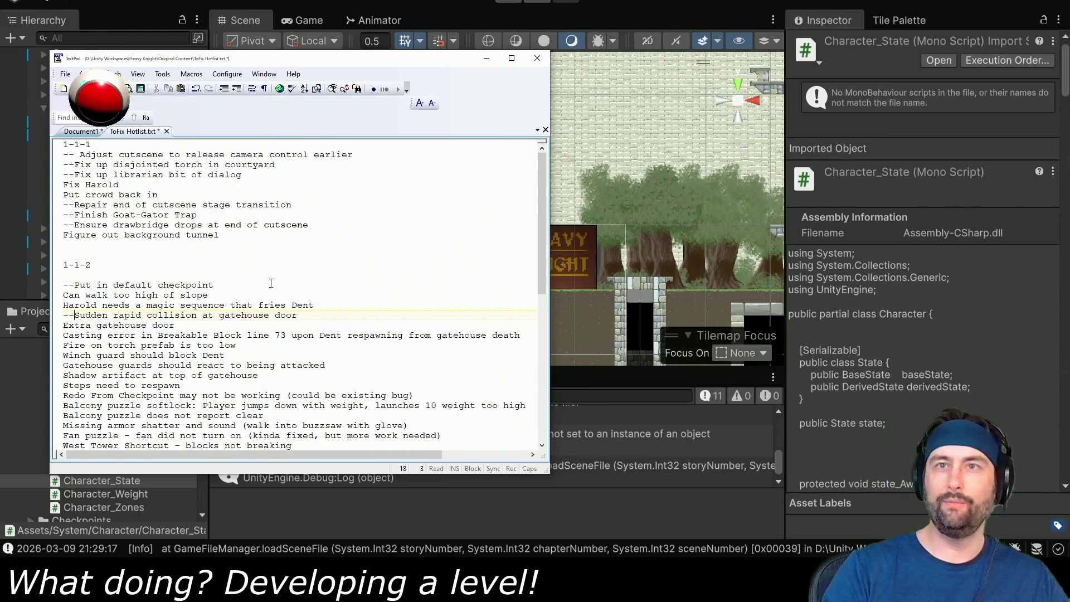
key(ctrl+s)
click(328, 299)
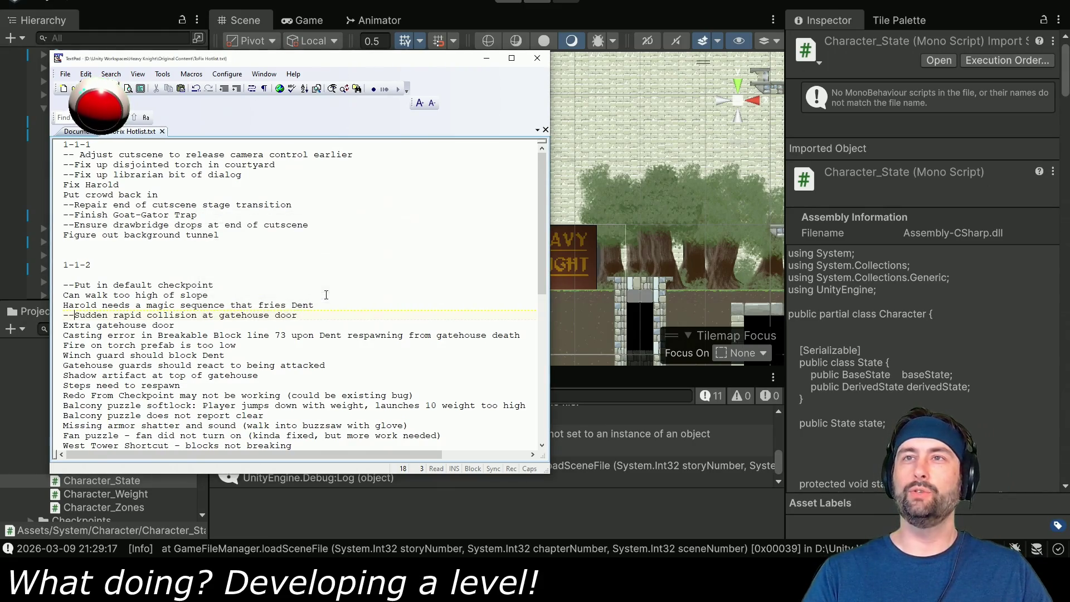
key(alt+Tab)
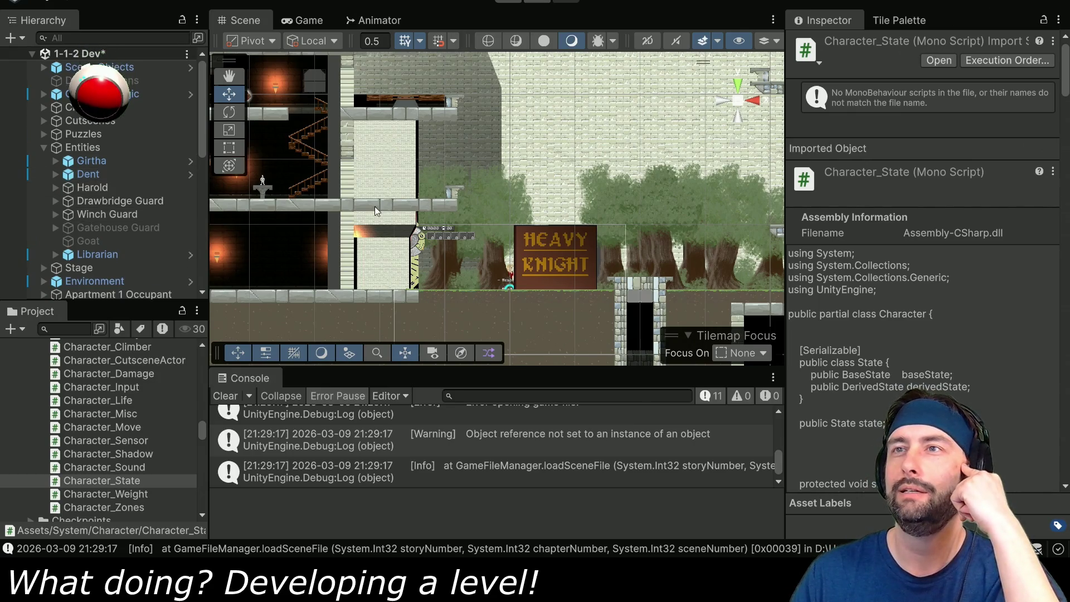
Expand Castle of Magic and deactivate the 3D Layer to hide the 3D background
scroll(415, 174, up, 5)
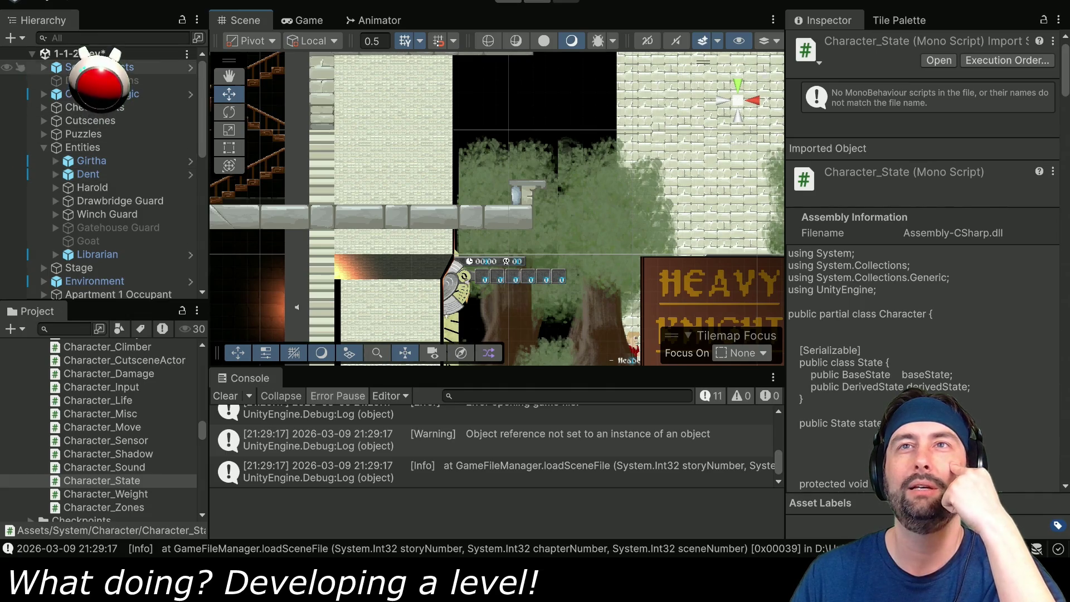
click(43, 95)
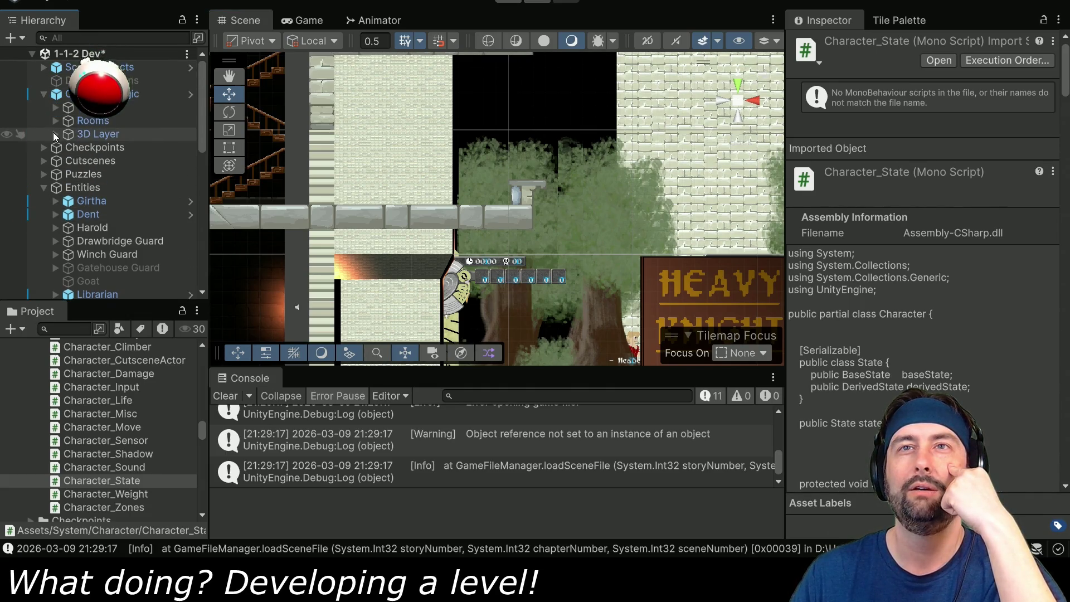
click(84, 134)
click(830, 45)
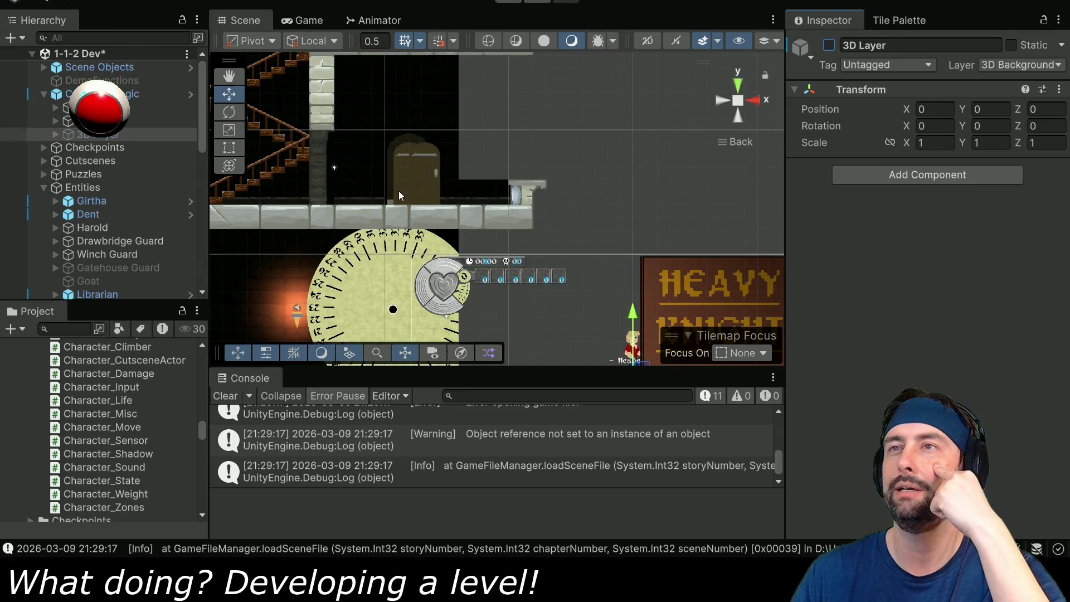
click(438, 177)
click(433, 176)
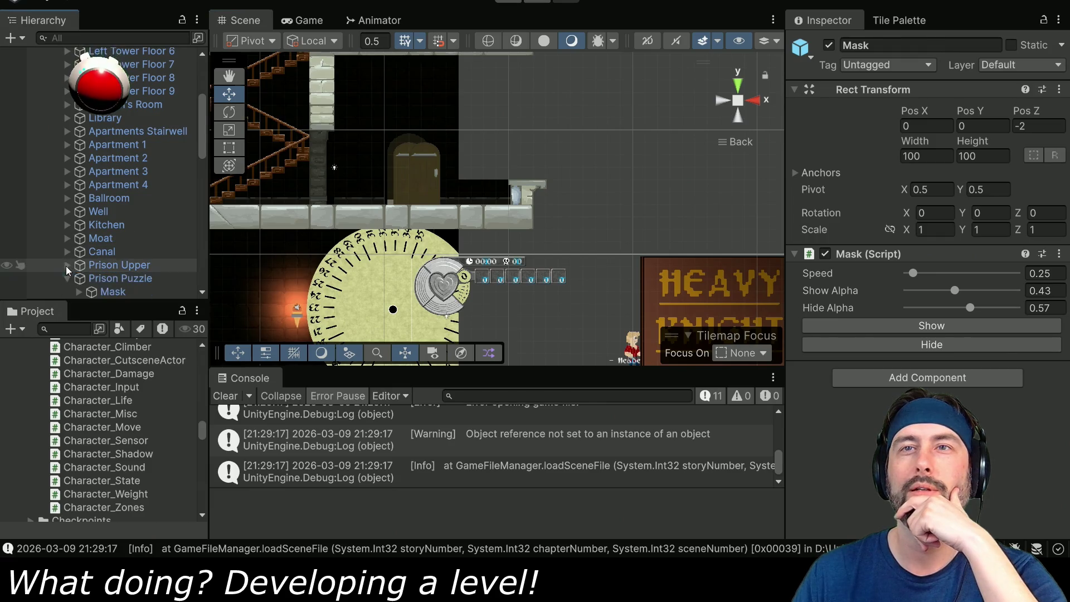
Expand Left Tower Floor 2 > Objects > Warp Door Gatehouse Upper and select DoorLindsey
scroll(66, 266, up, 5)
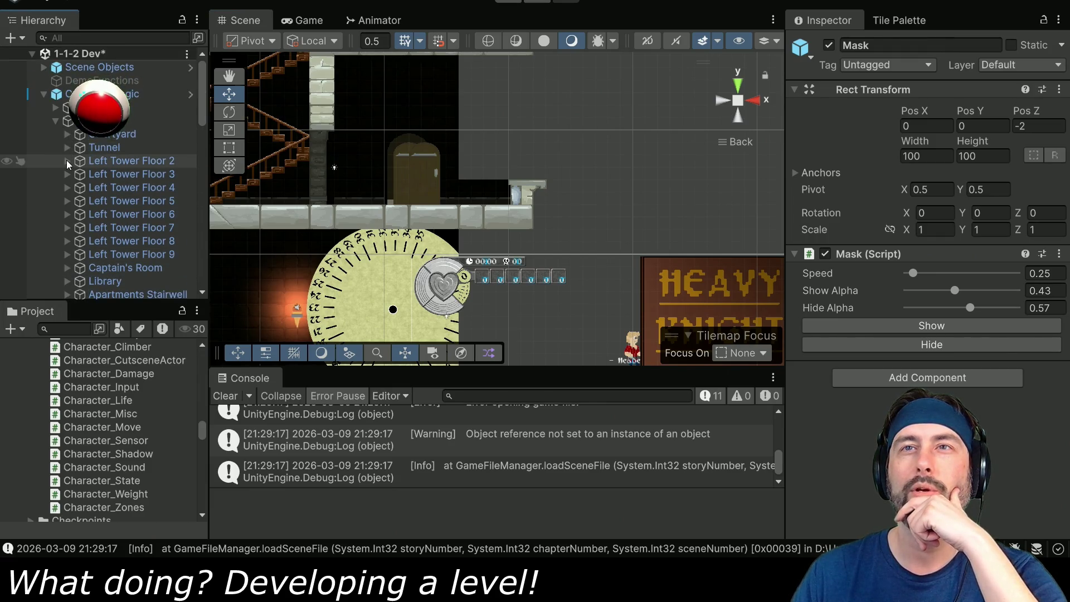
click(66, 161)
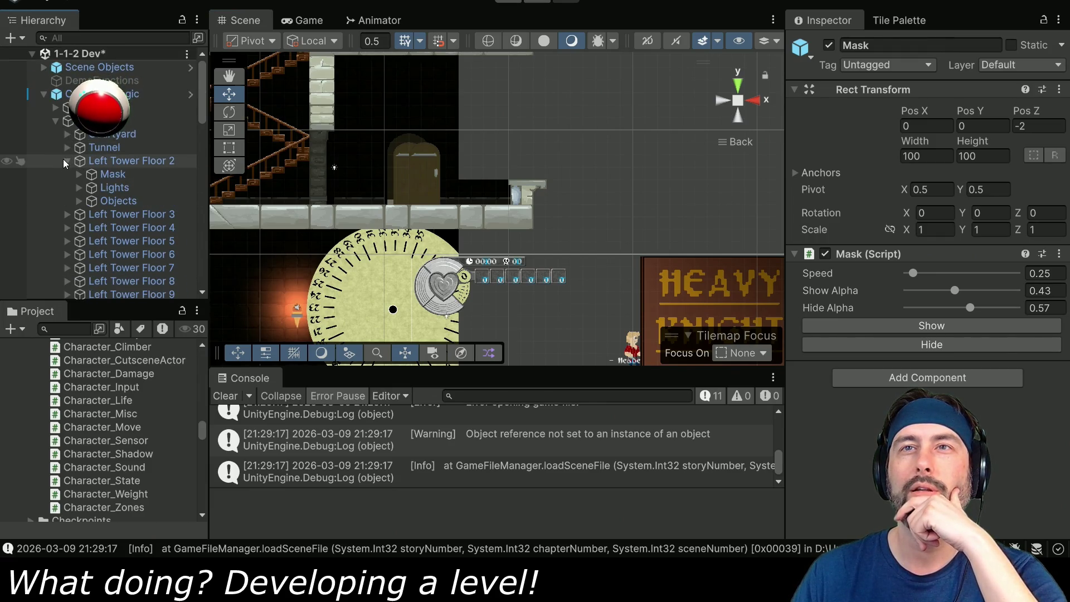
click(79, 200)
scroll(79, 203, down, 3)
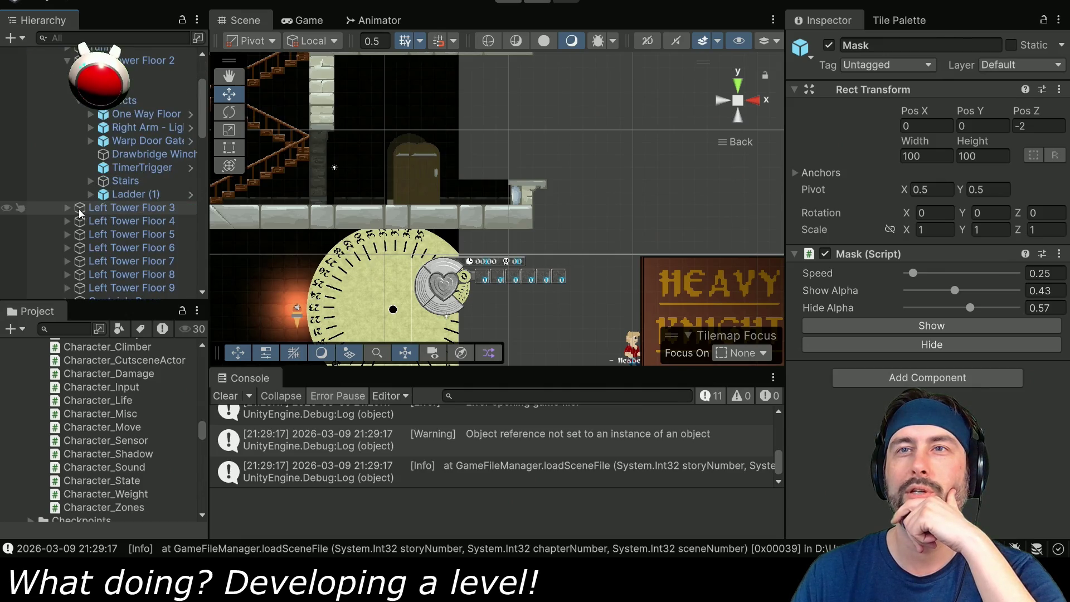
click(122, 145)
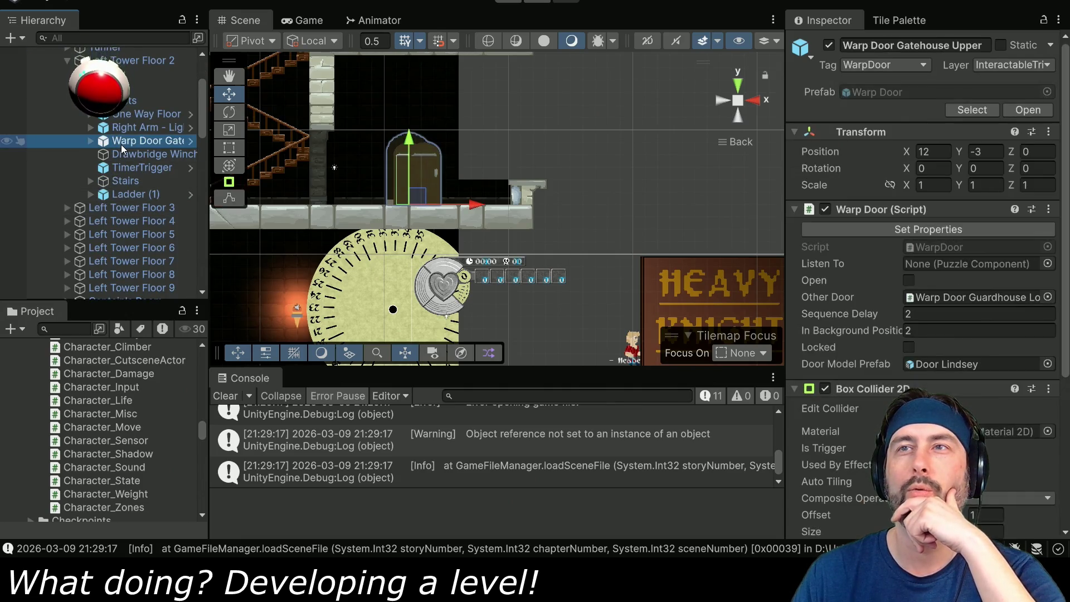
click(90, 140)
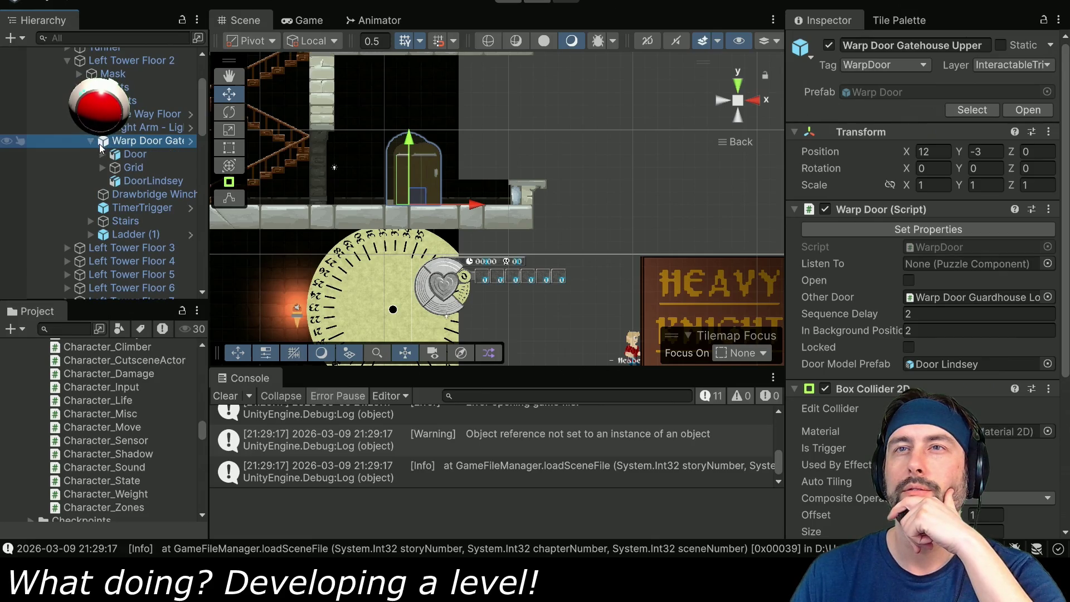
click(127, 182)
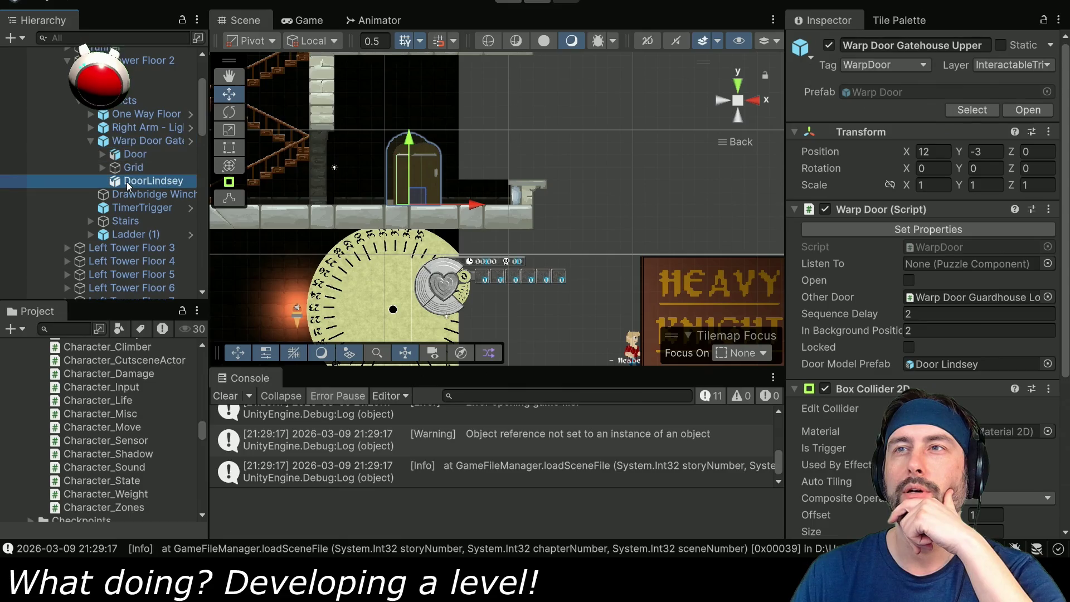
Delete DoorLindsey from the gatehouse warp door, then playtest walking the character through the door
key(Delete)
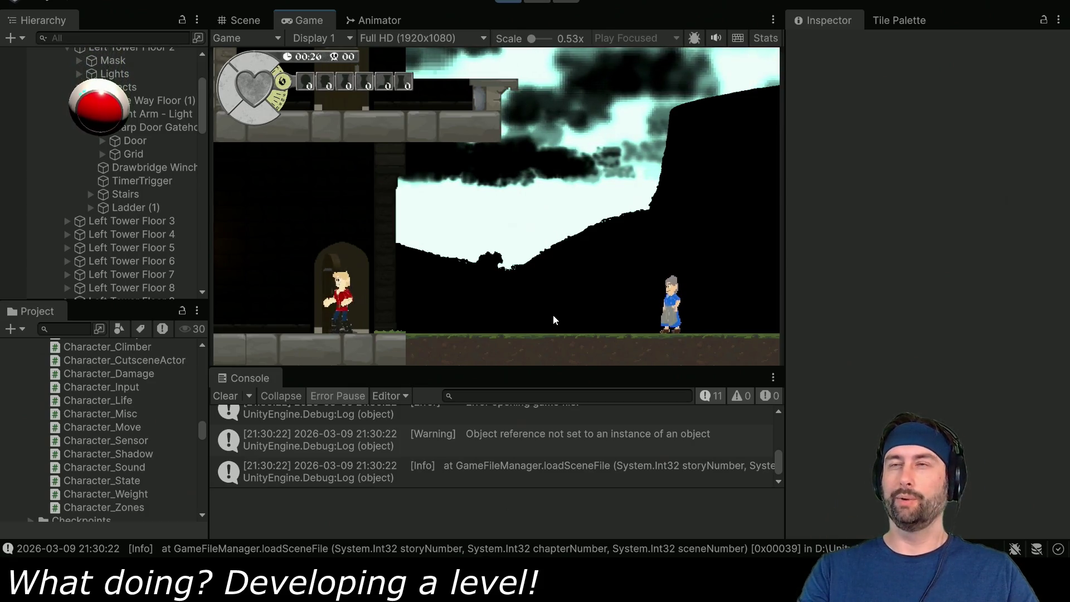
key(Up)
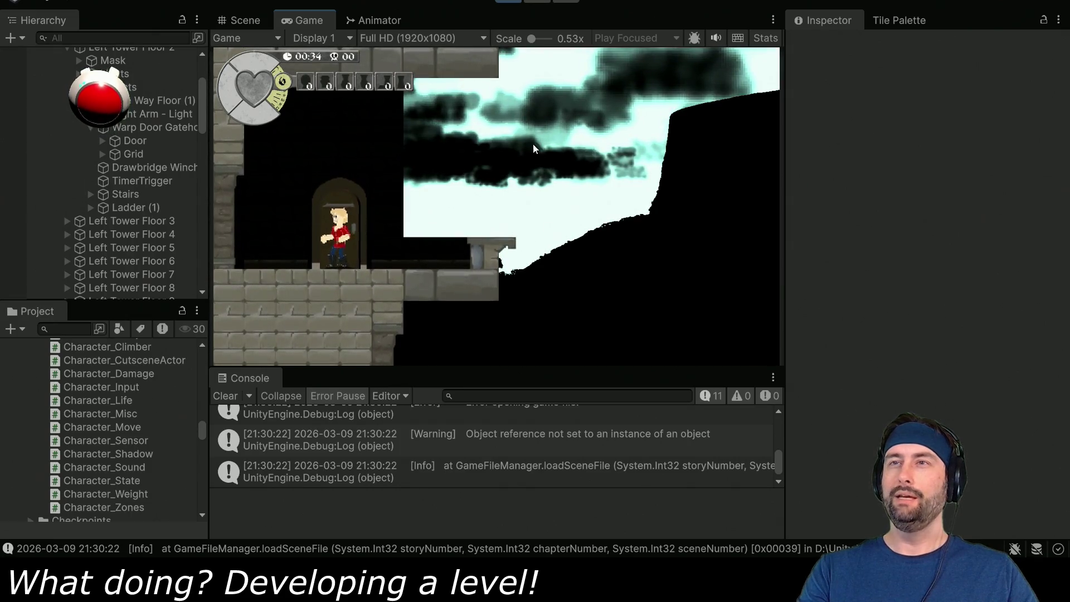
key(ctrl+p)
key(alt+Tab)
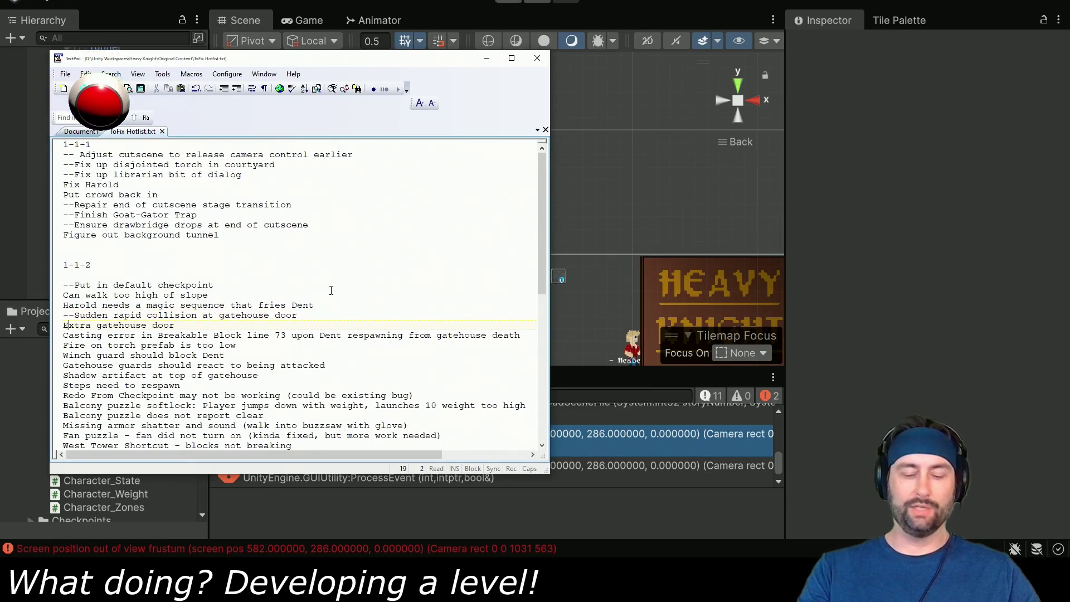
Mark 'Extra gatehouse door' done with a leading '--' and select text on the casting error line
text(--)
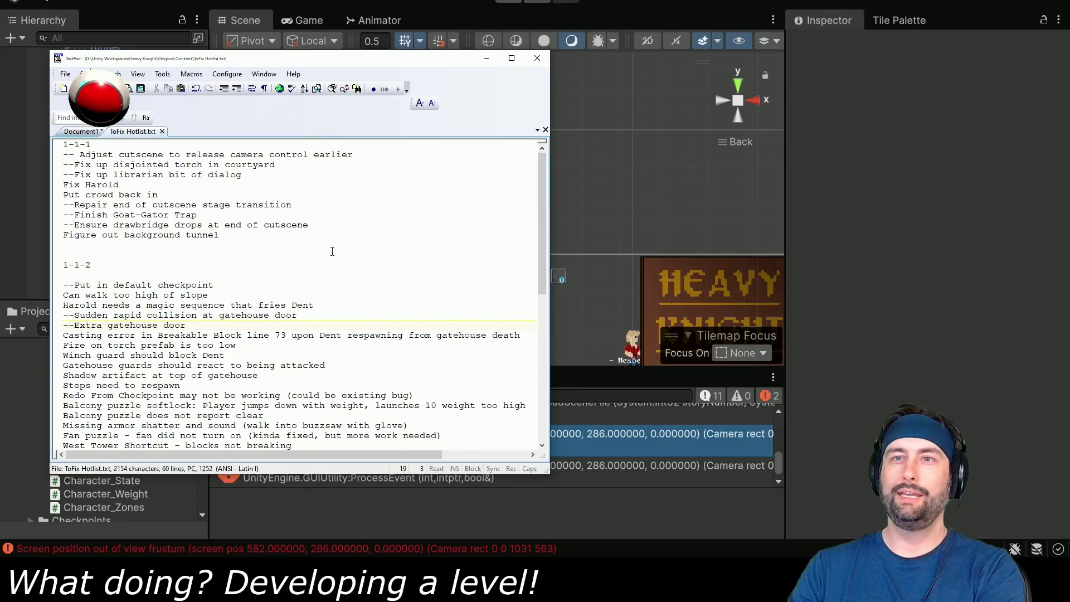
drag(163, 336, 271, 340)
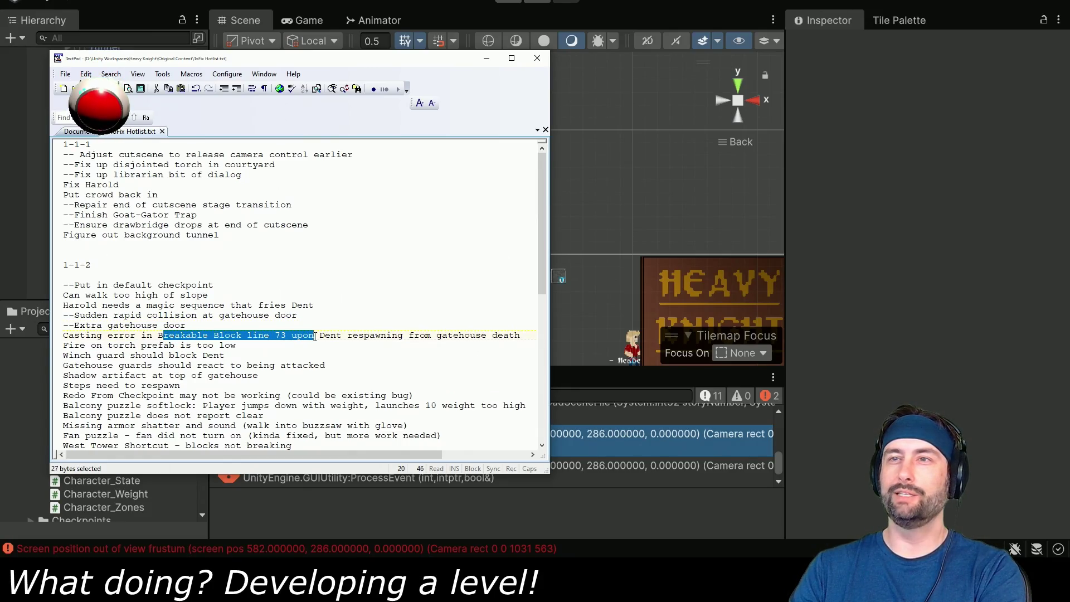
mouse_move(429, 340)
mouse_down()
mouse_move(235, 349)
mouse_move(455, 339)
mouse_up()
key(alt+Tab)
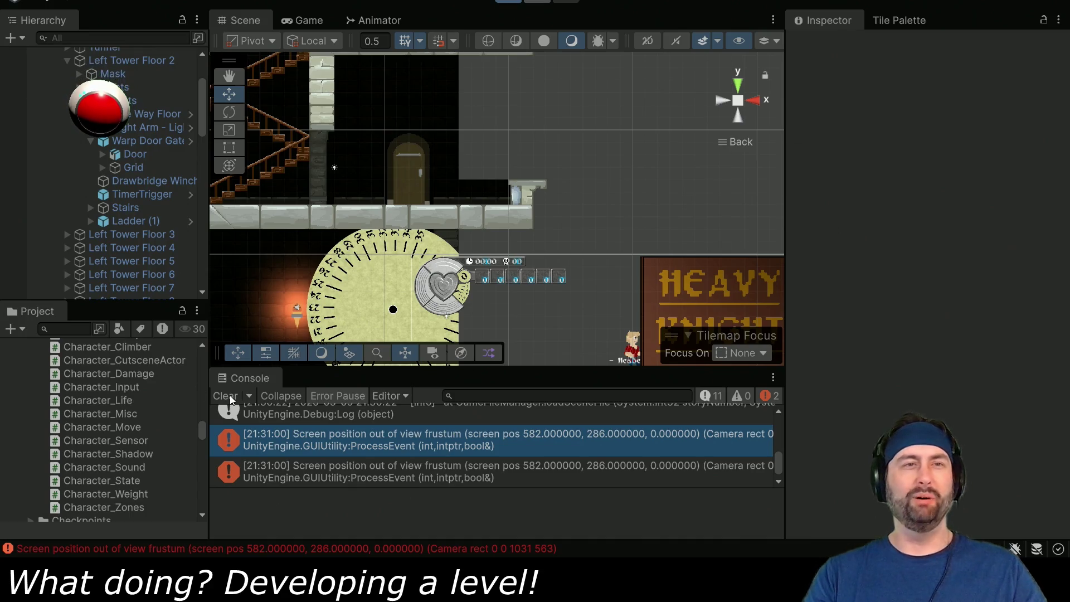
Start a playtest and walk the character left through the gatehouse tower door
key(ctrl+p)
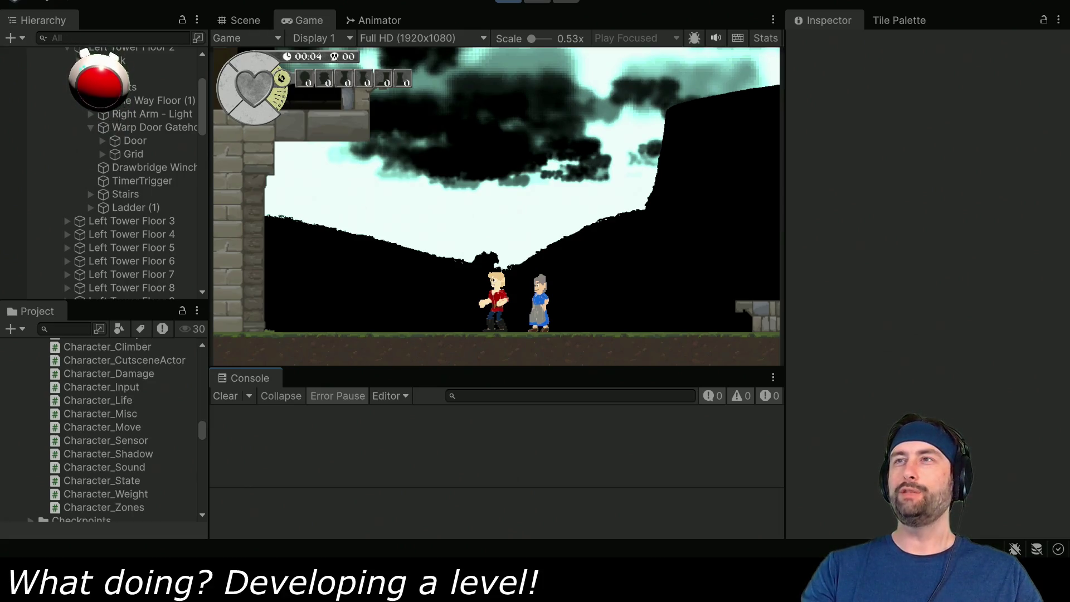
key(Left)
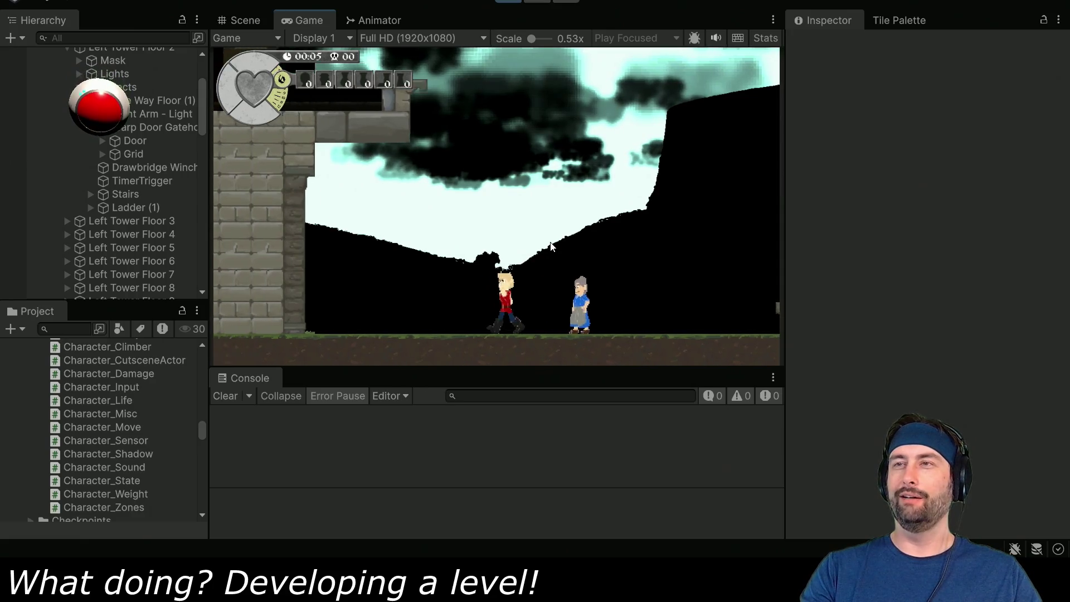
key(Left)
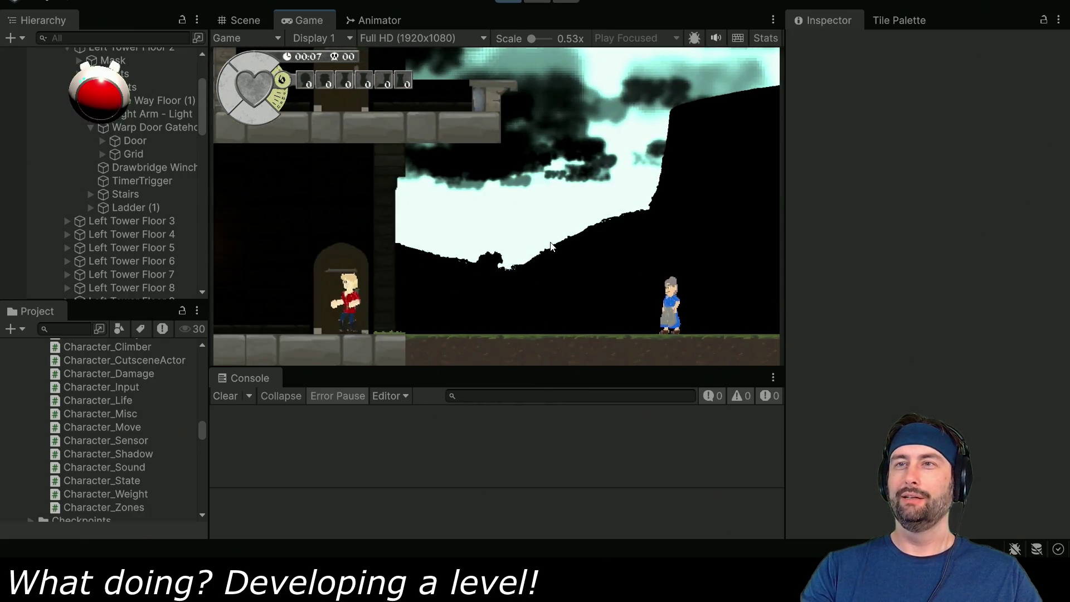
key(Left)
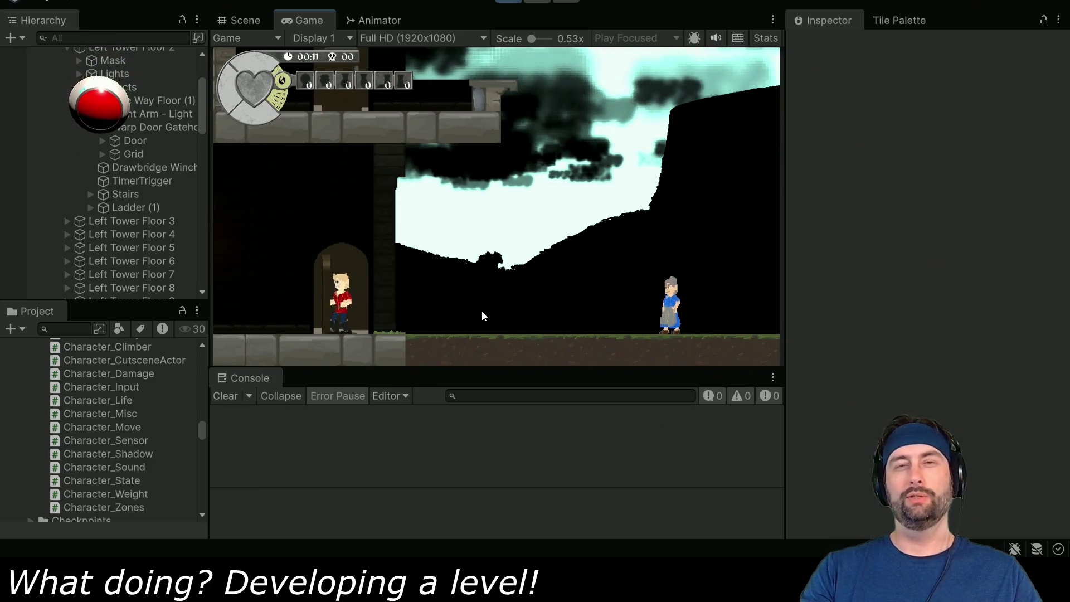
key(Up)
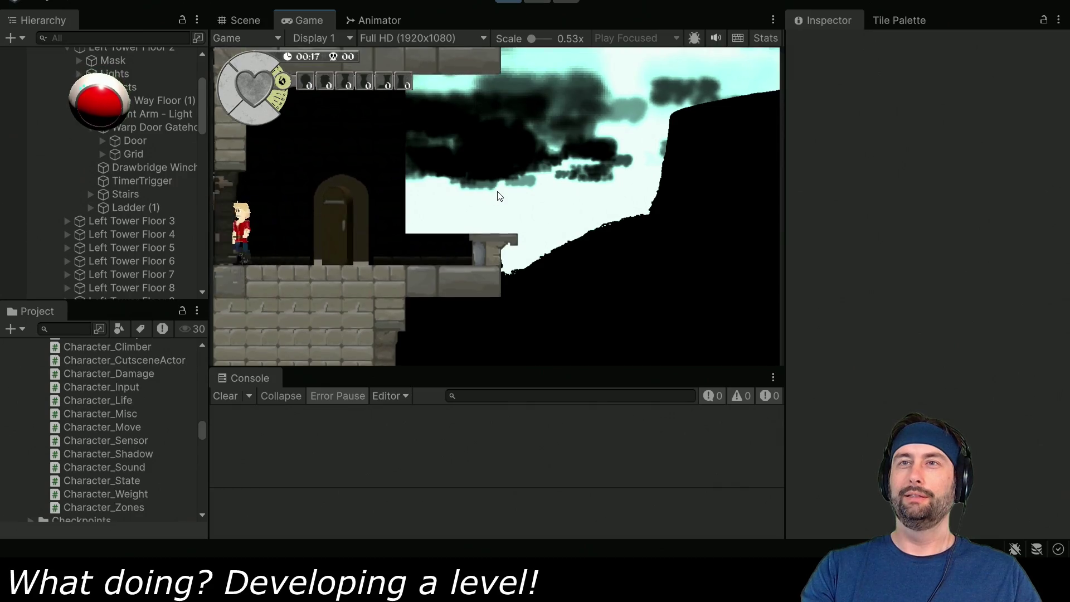
Run left past the ladder, back to the statue, and leave it on its pedestal
key(Left)
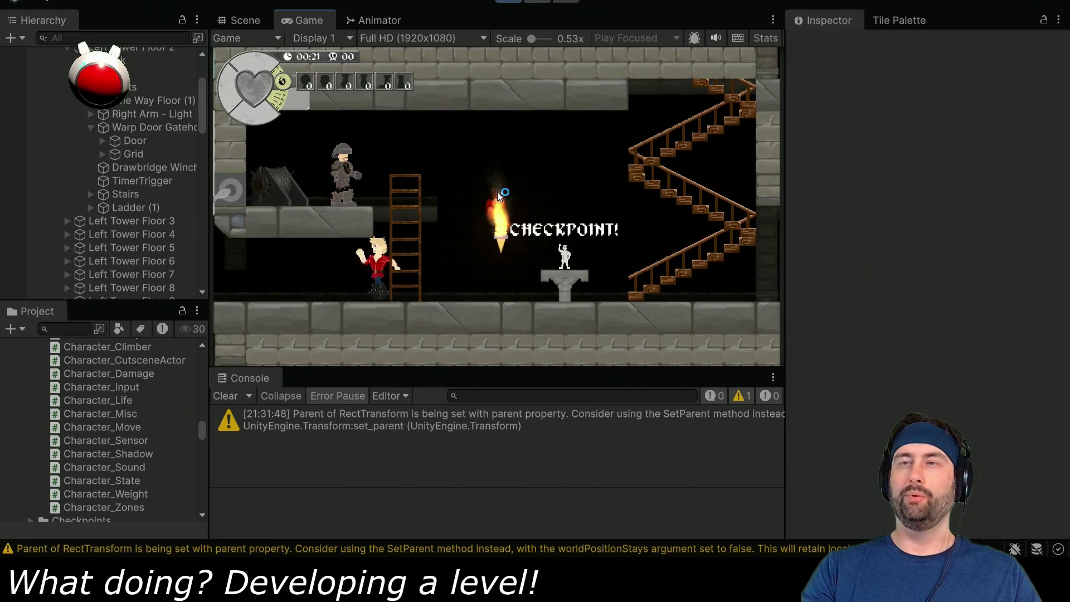
key(Left)
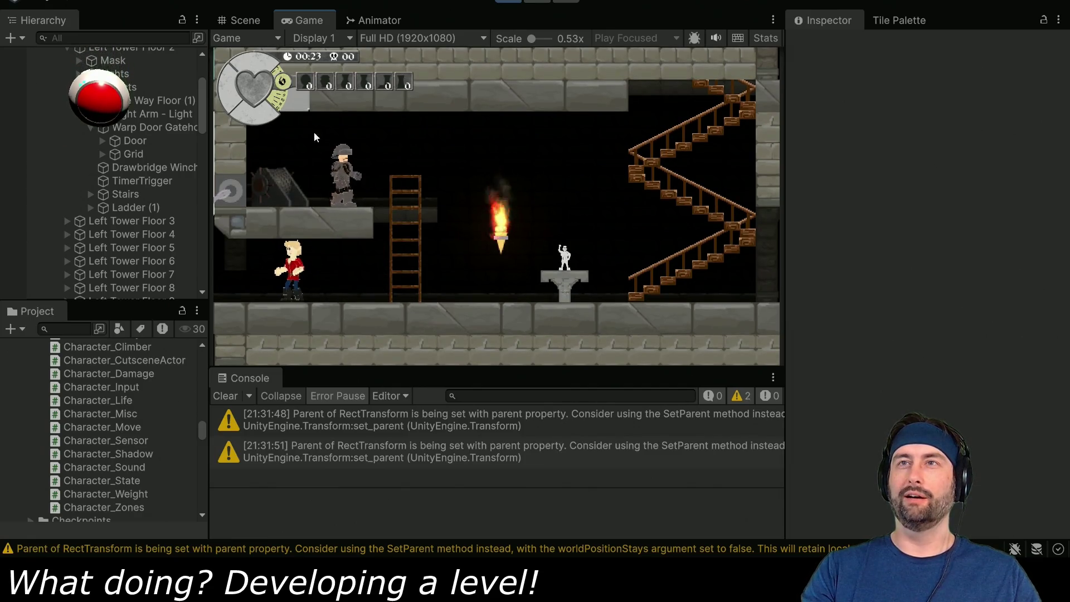
key(Left)
key(Right)
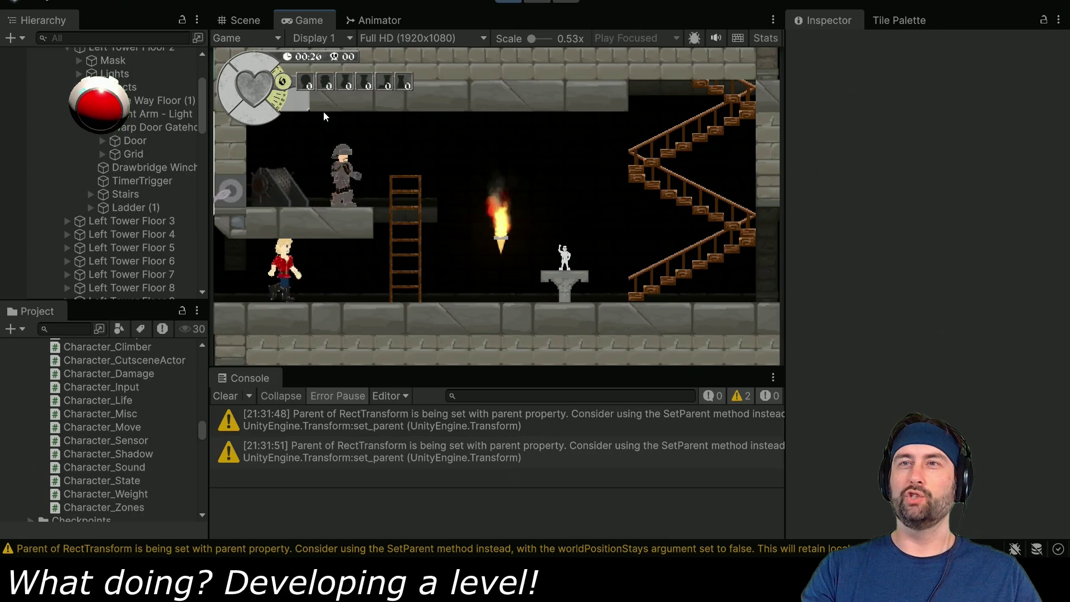
key(Right)
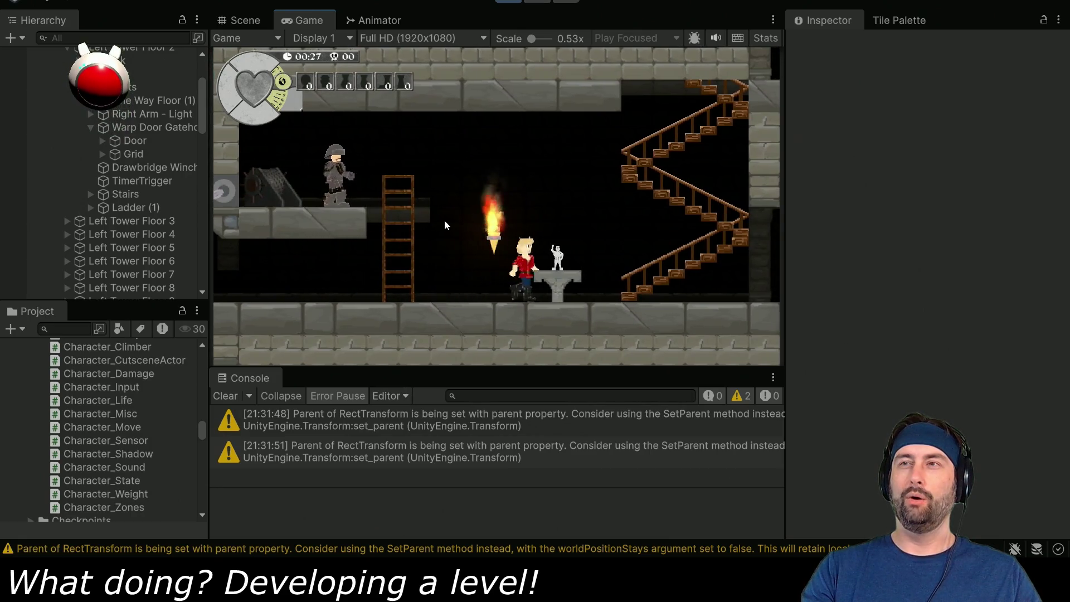
key(Left)
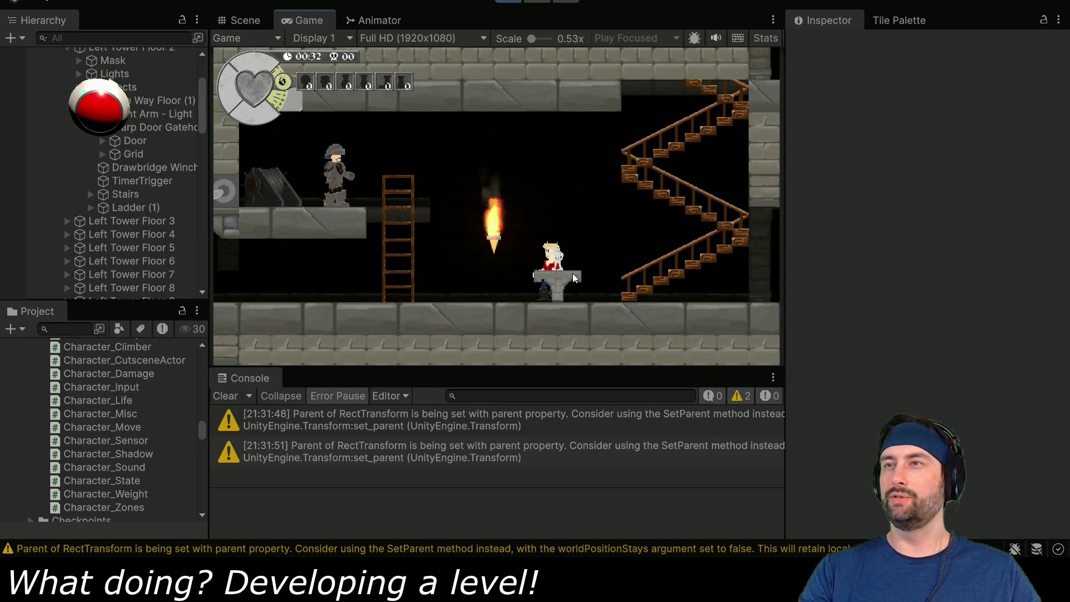
key(Right)
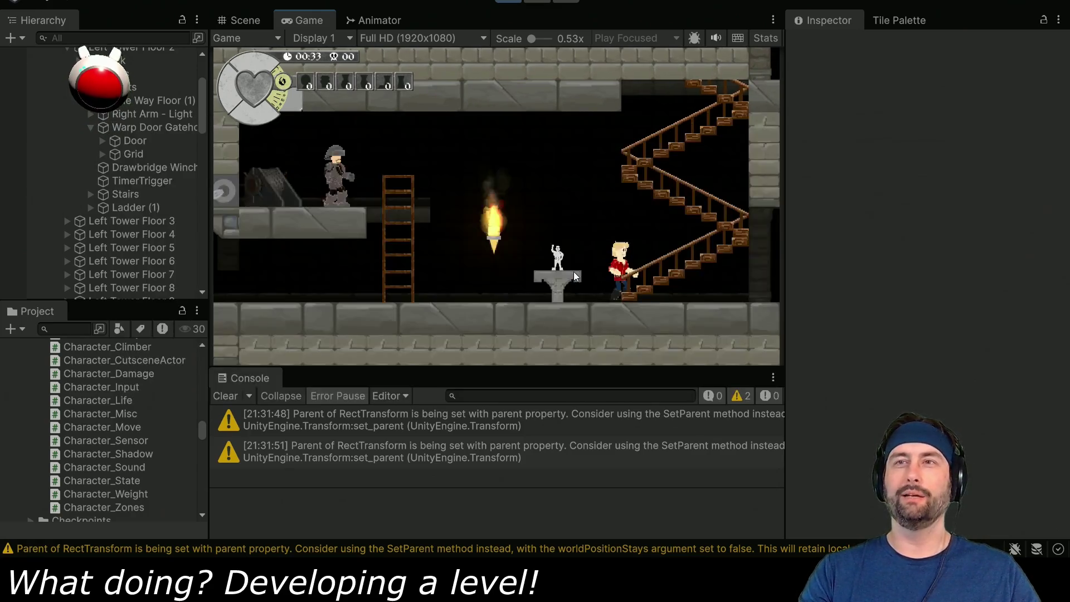
key(alt+Tab)
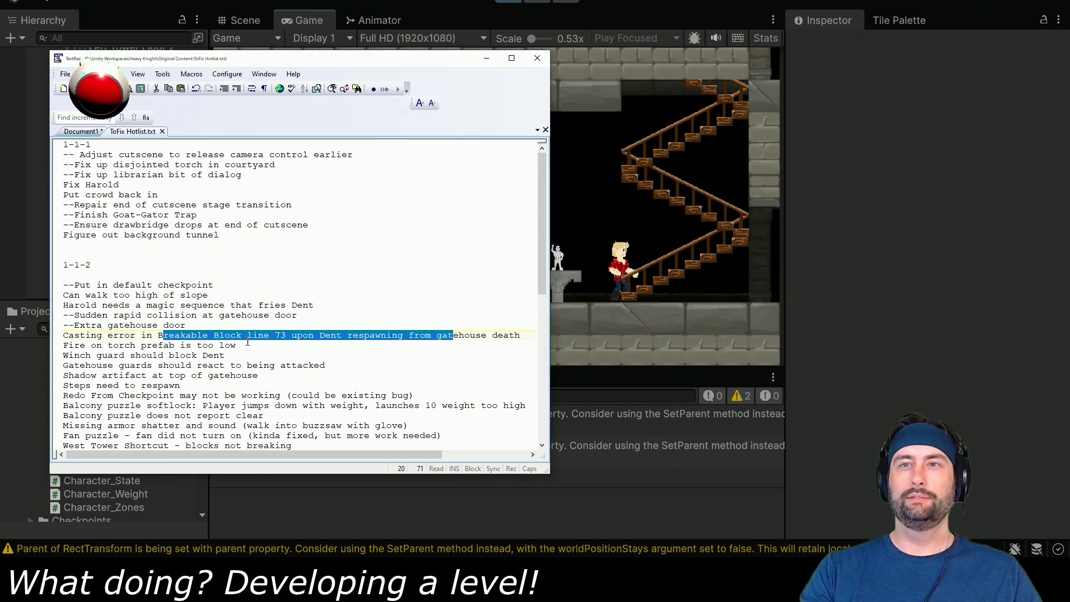
Add 'Gatehouse table z-order incorrect' on a new line below '--Extra gatehouse door', then return to the game
click(218, 326)
key(Return)
text(Gatehouse table z-order incorrect)
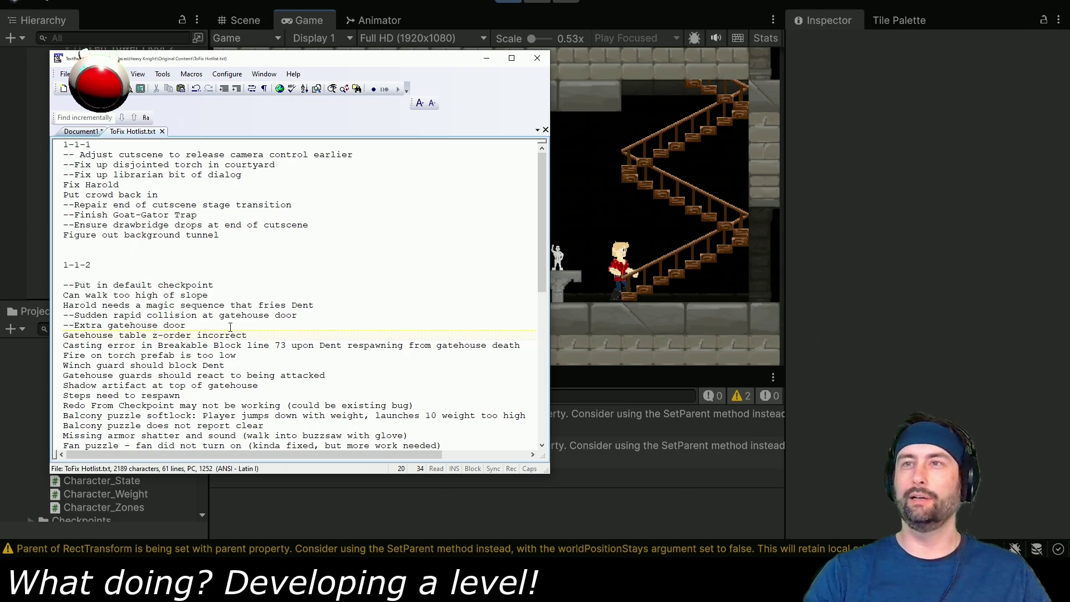
click(633, 206)
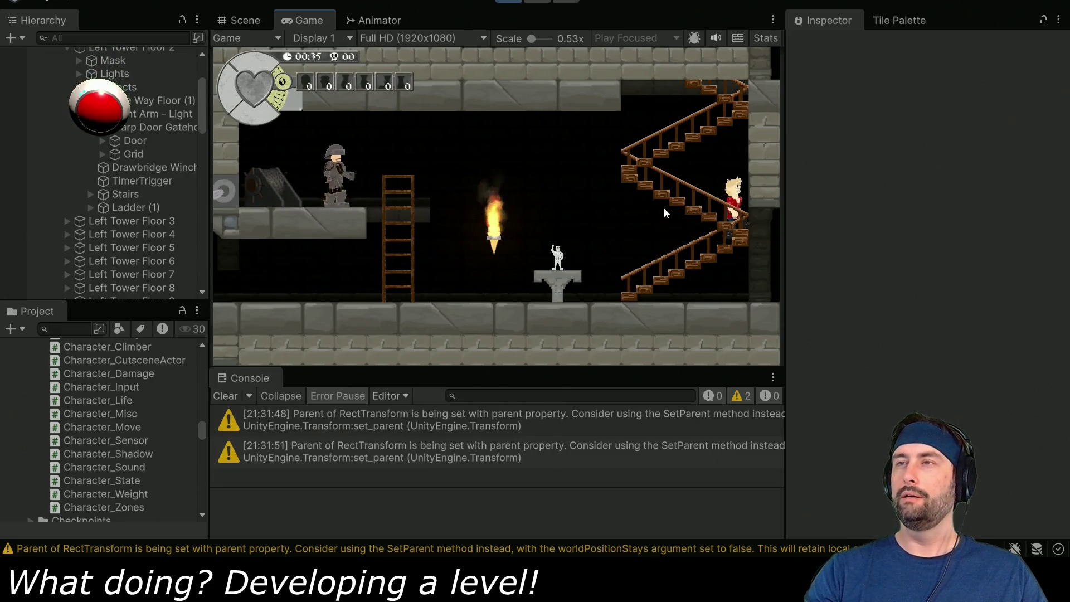
Climb the Gatehouse Stair floors and play through the Balcony Weight puzzle
key(Up)
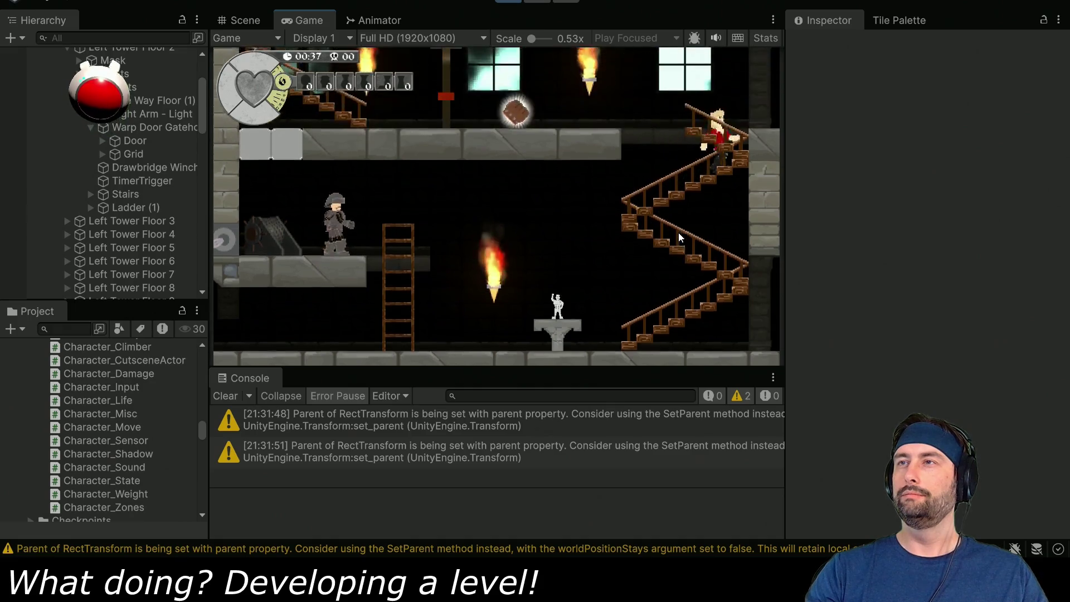
key(Left)
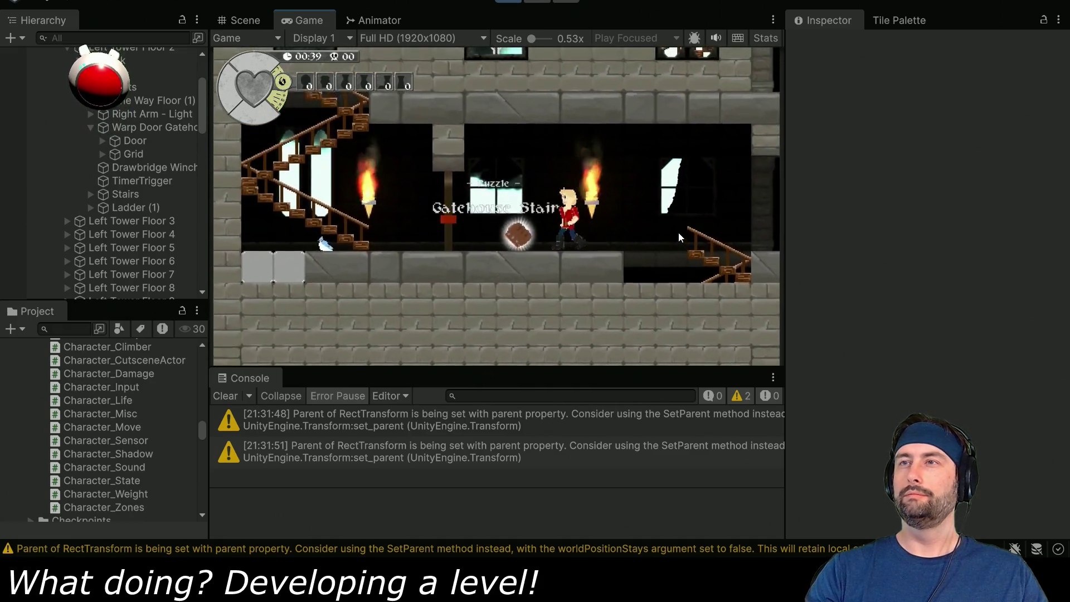
key(Left)
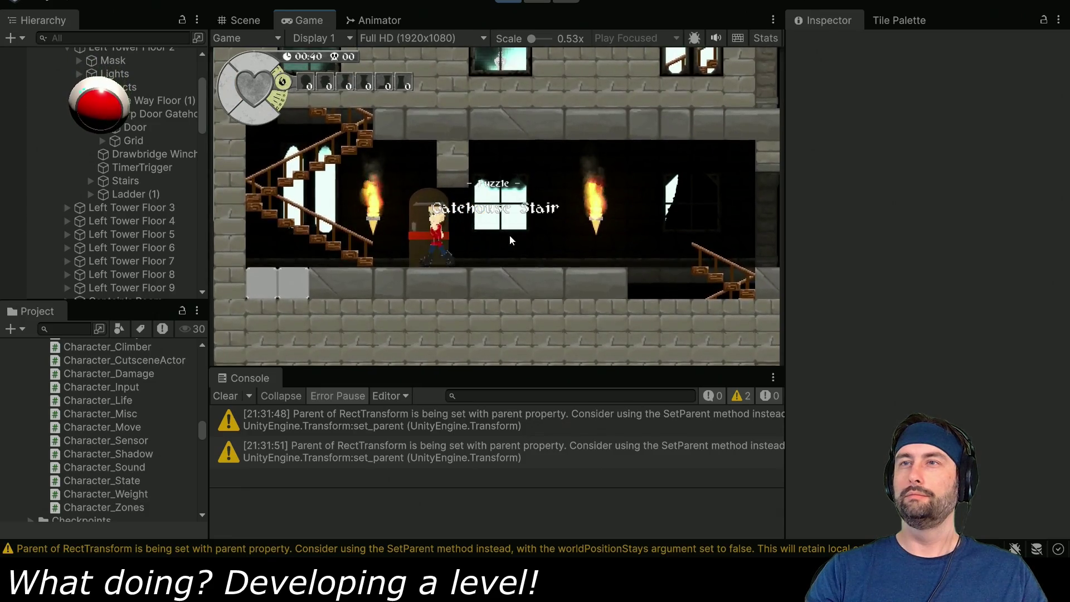
key(Up)
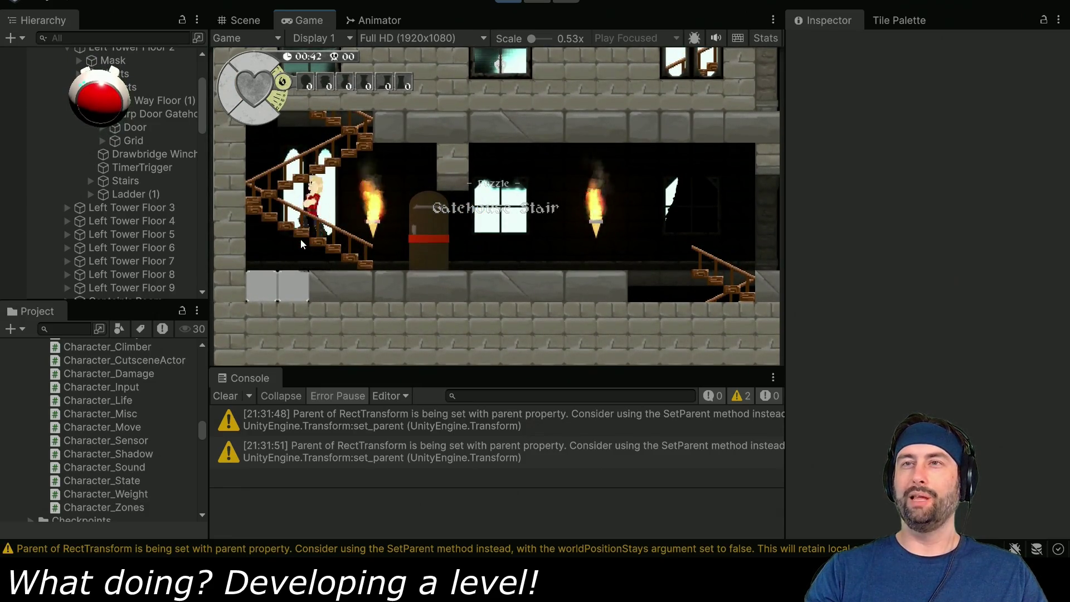
key(Up)
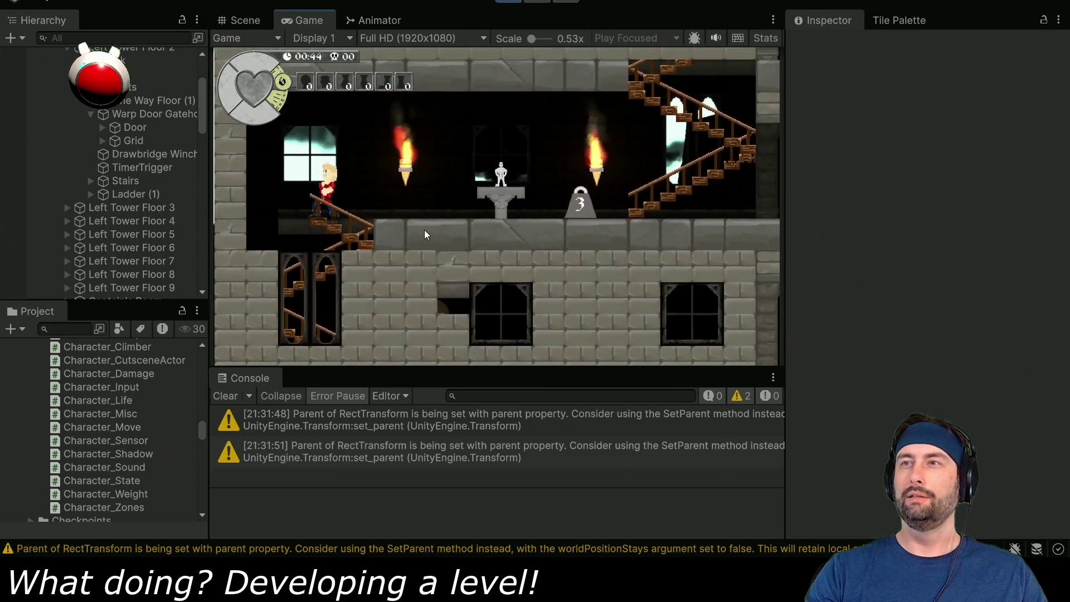
key(Right)
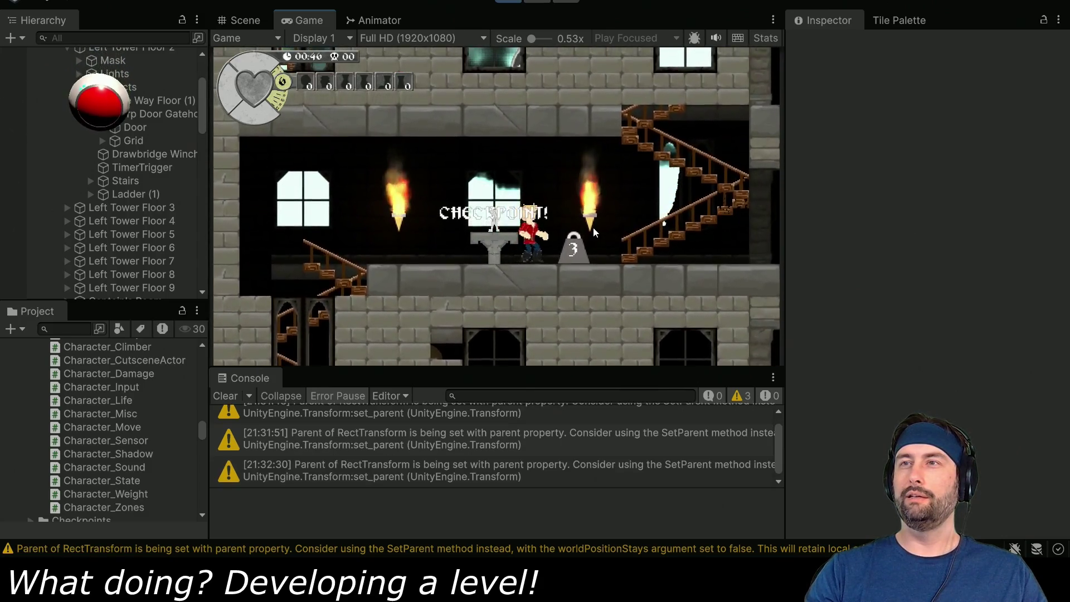
key(Right)
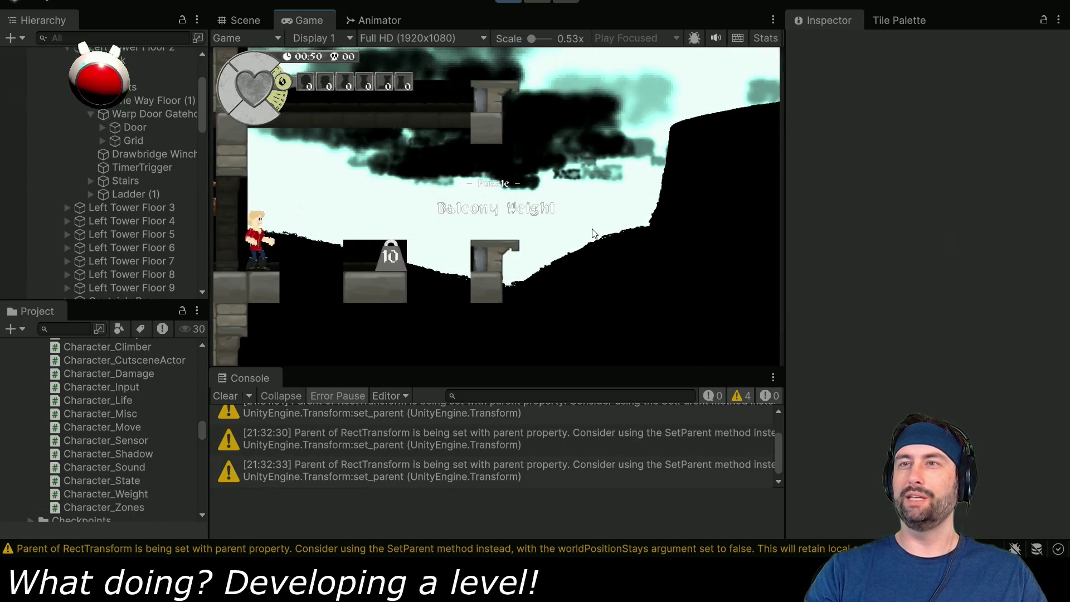
key(Right)
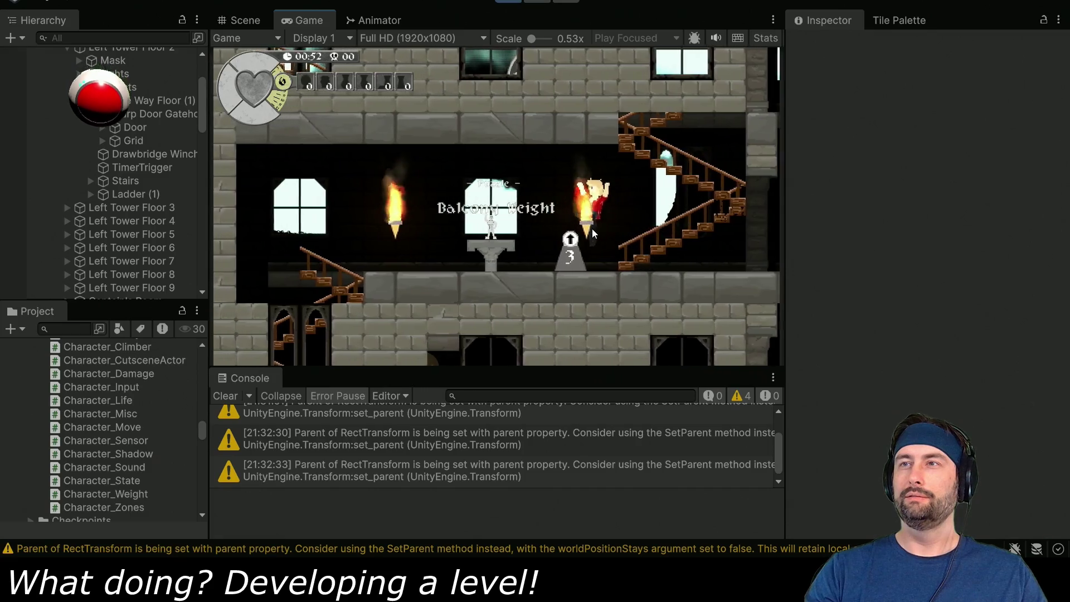
key(Left)
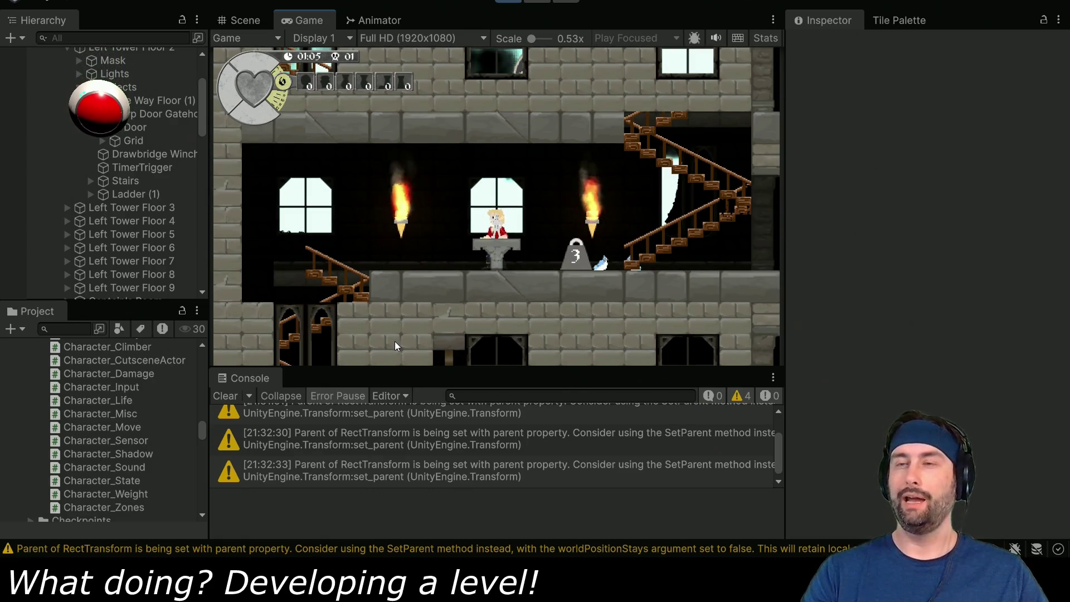
Walk back onto the staircase, stop the playtest, and clear the Console
key(Left)
key(Left)
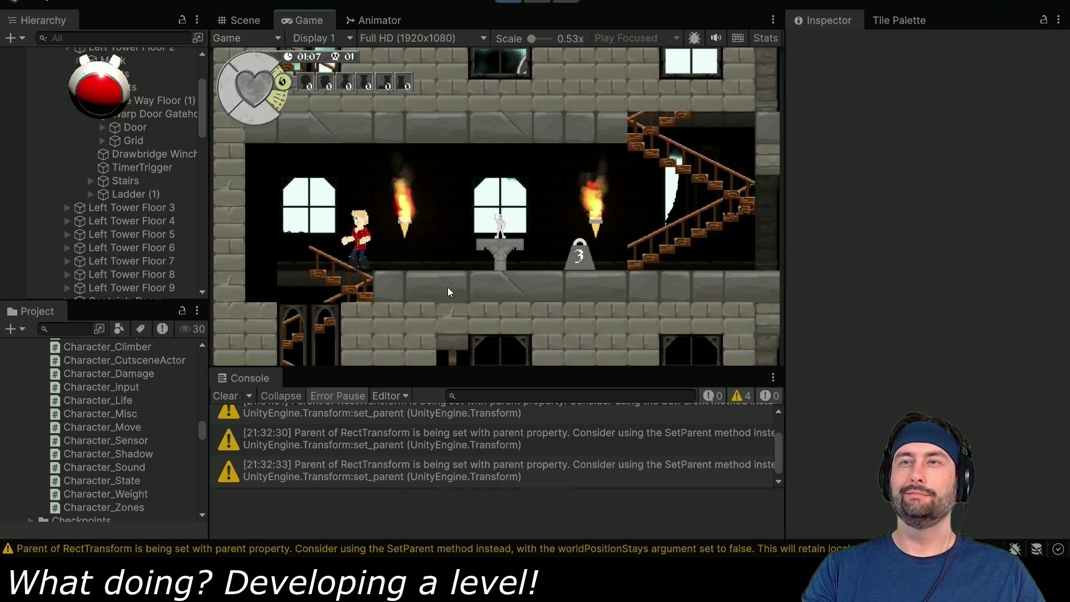
key(Left)
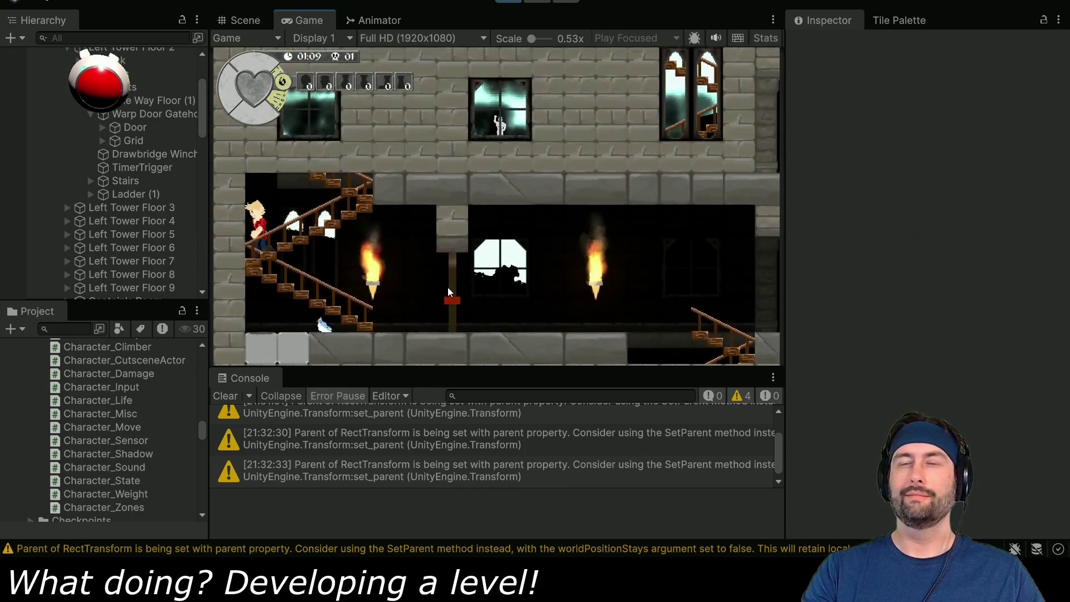
key(Left)
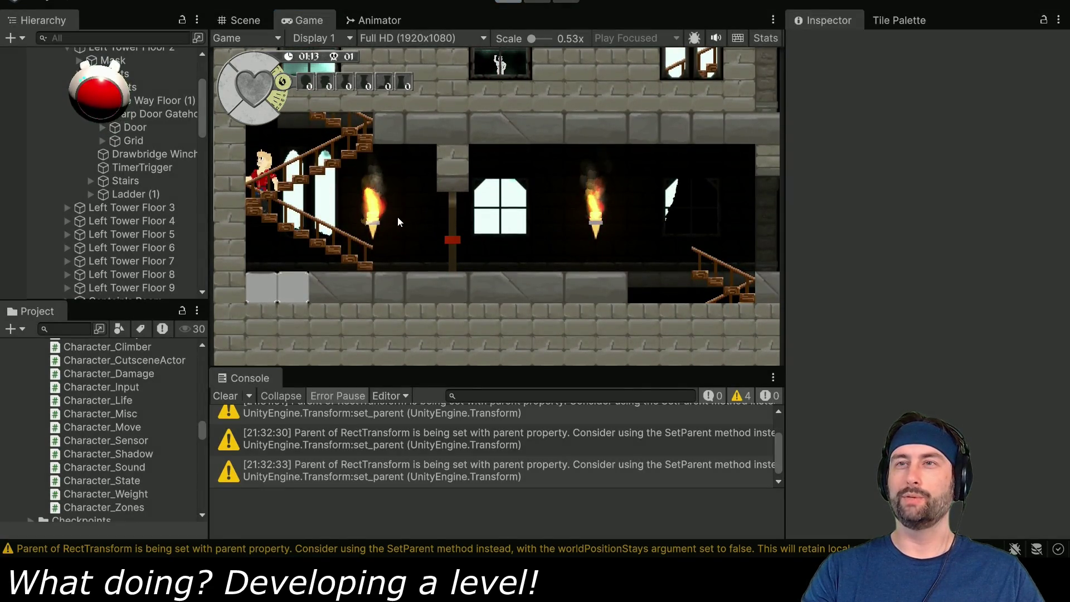
key(ctrl+p)
key(Up)
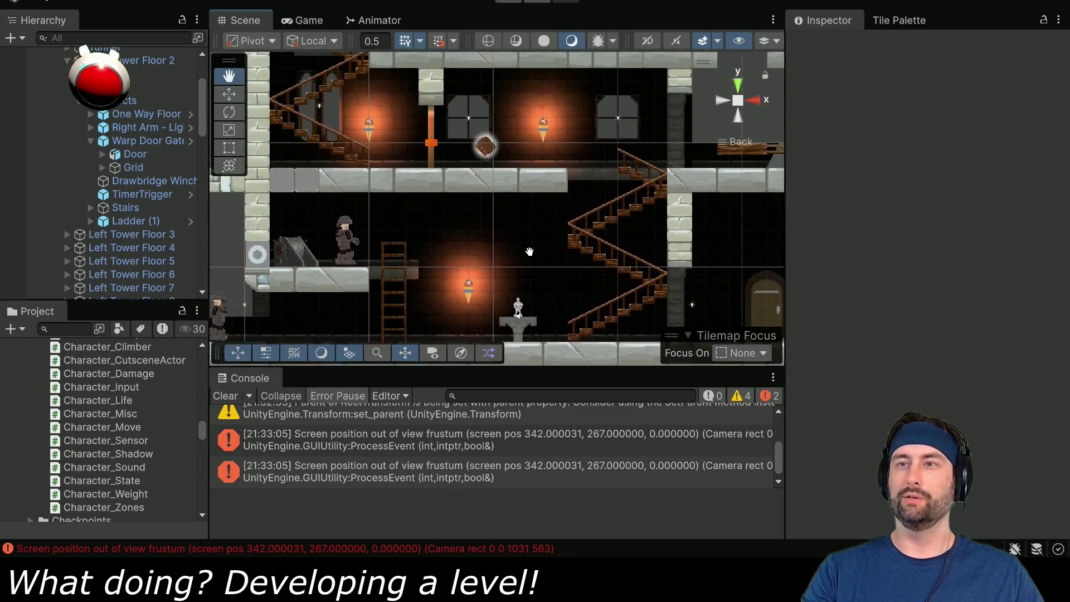
click(226, 397)
key(Up)
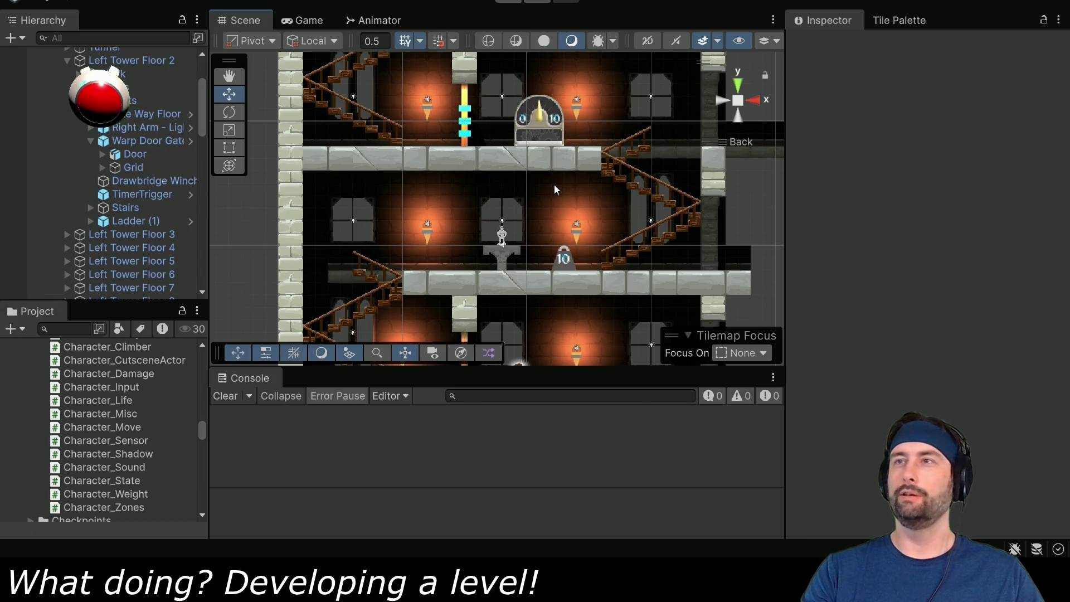
scroll(554, 185, down, 5)
drag(614, 152, 462, 284)
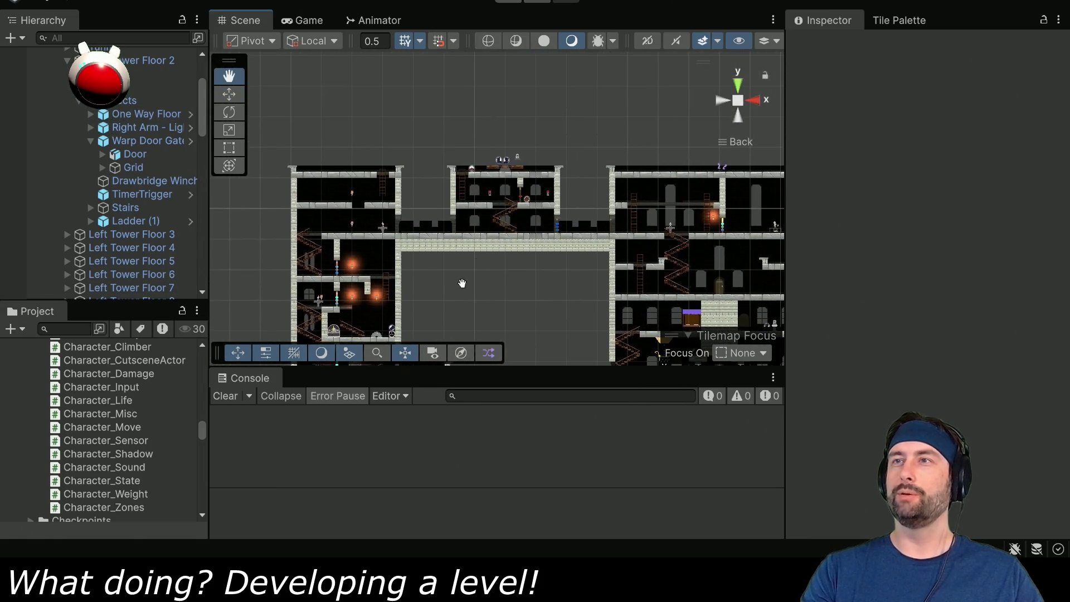
scroll(471, 179, up, 5)
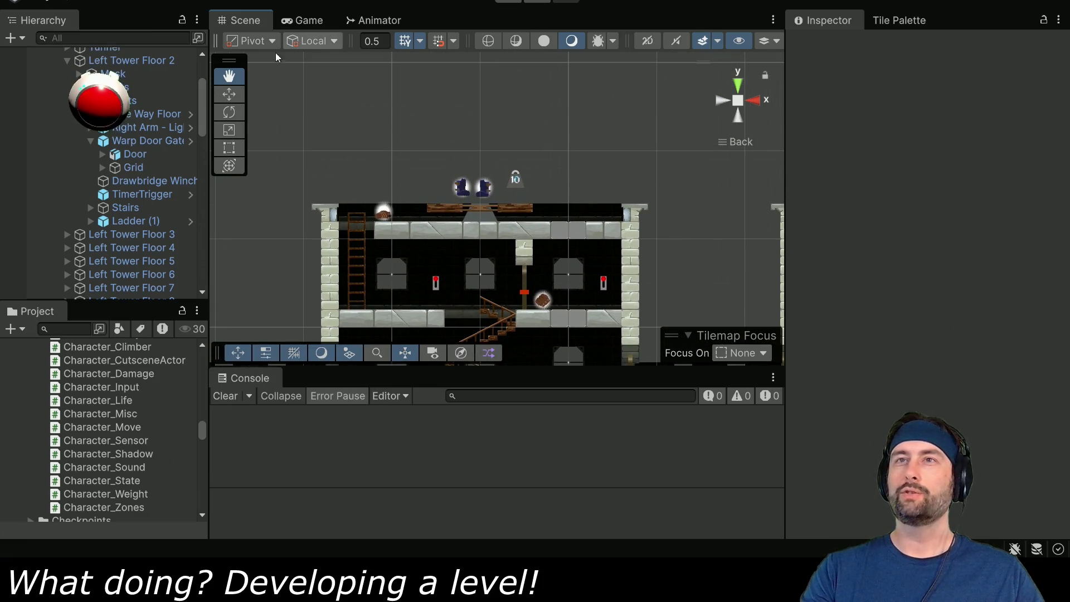
click(466, 192)
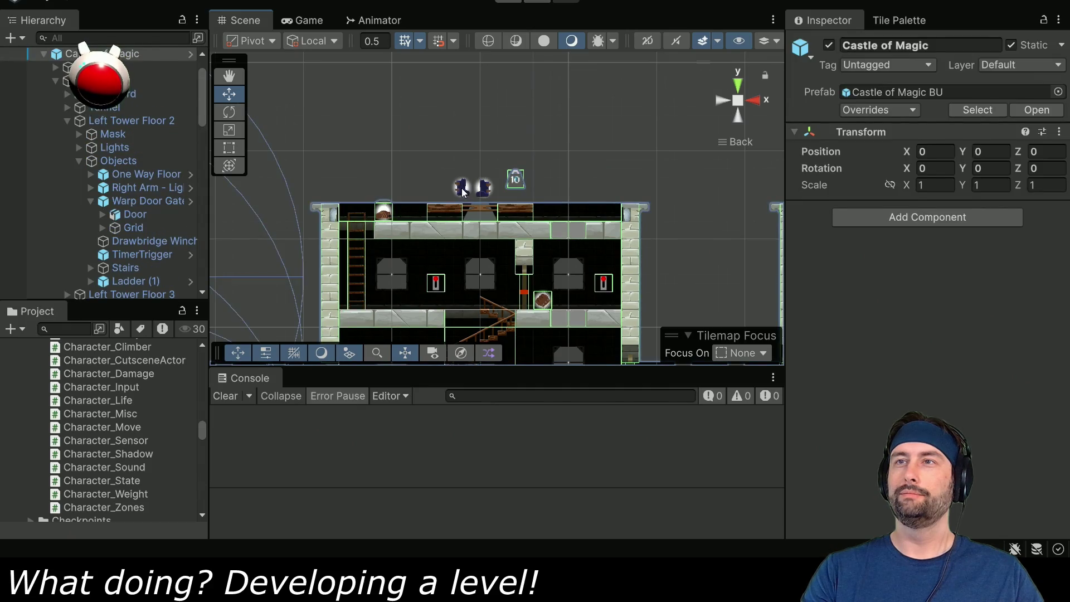
click(462, 191)
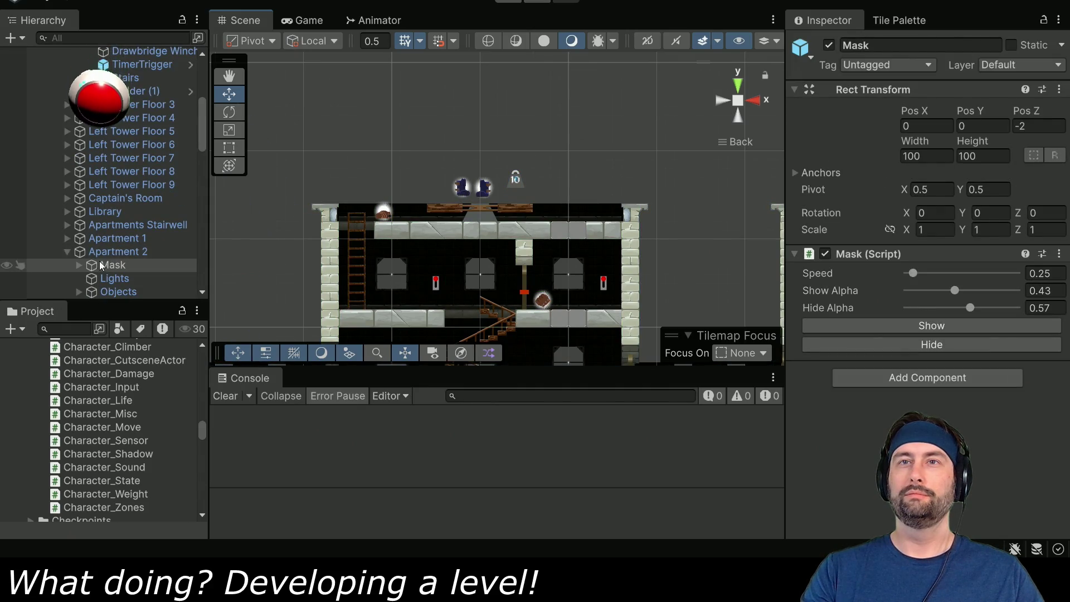
scroll(92, 238, down, 5)
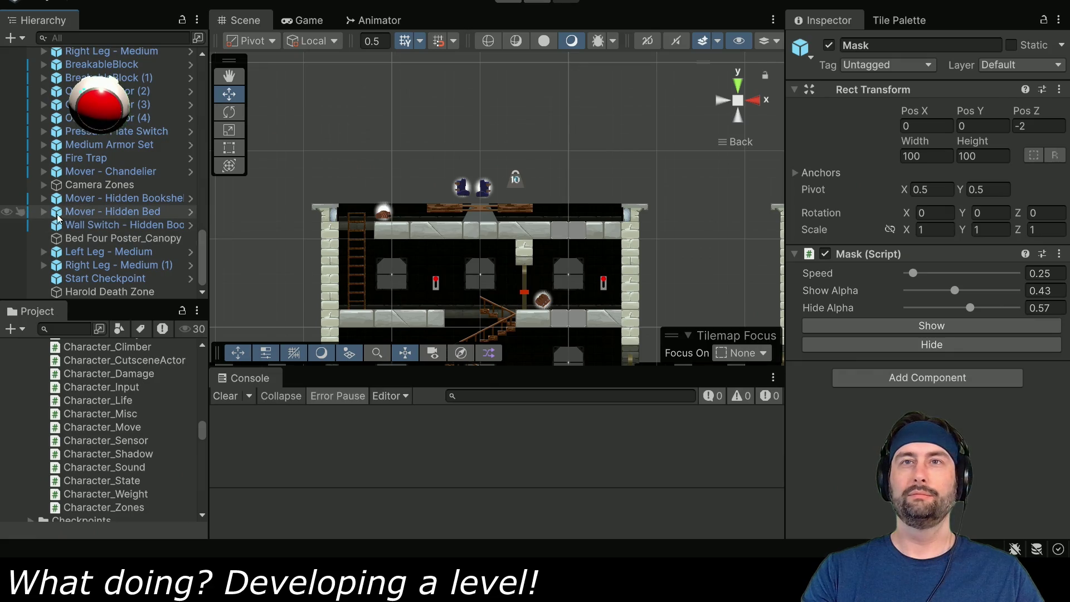
click(112, 250)
shift+click(119, 263)
scroll(443, 234, down, 5)
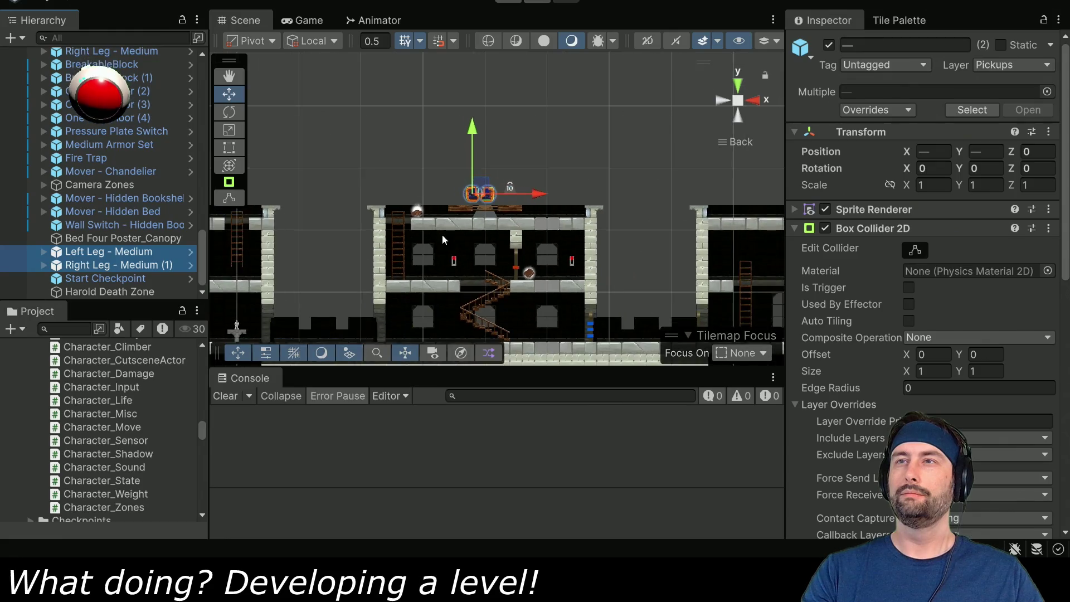
scroll(518, 159, down, 1)
mouse_move(420, 274)
mouse_down()
mouse_move(519, 159)
mouse_move(547, 151)
mouse_up()
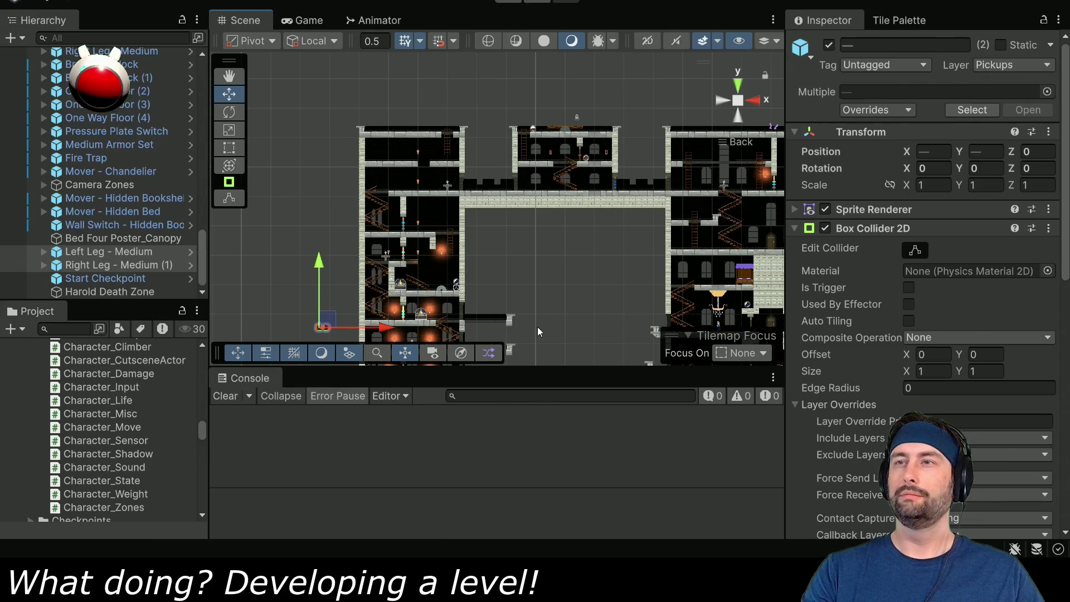
drag(538, 327, 576, 166)
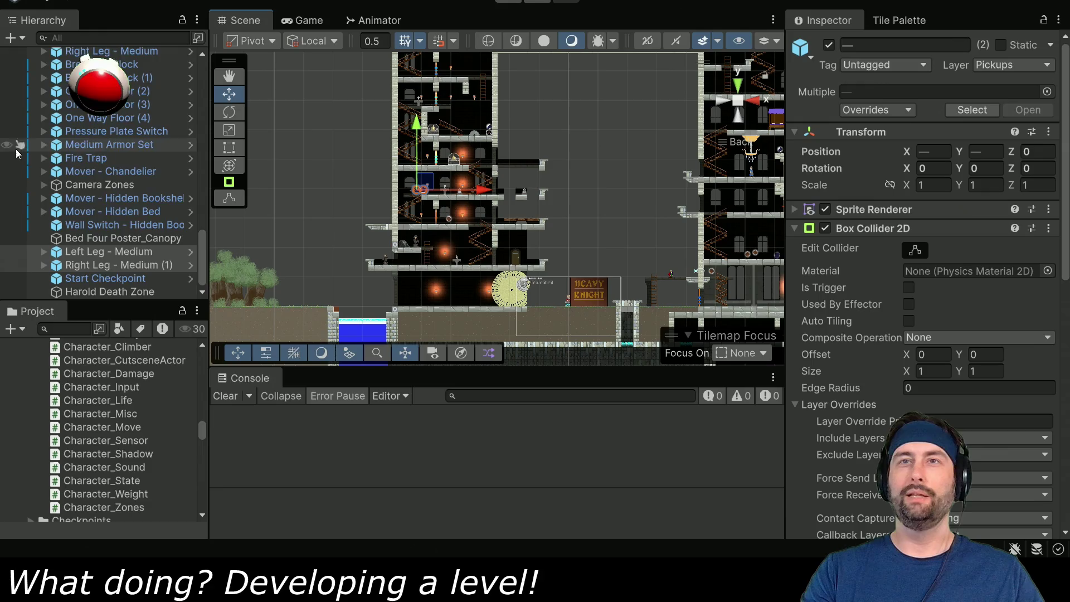
scroll(71, 165, up, 5)
scroll(71, 165, up, 5)
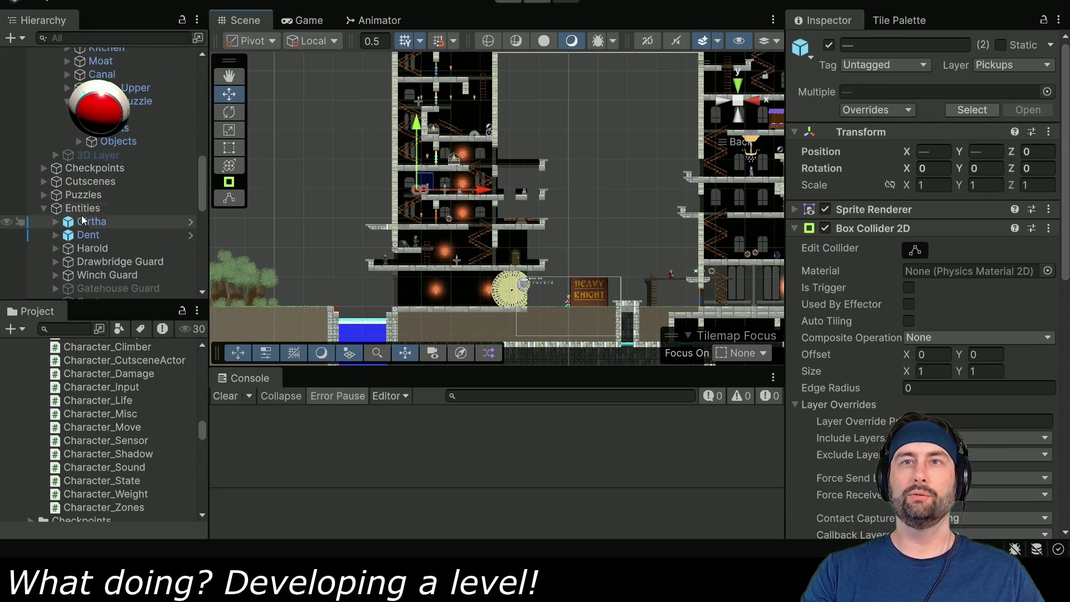
click(89, 234)
Drag Dent up and left into the upper tower, to position -21.2, 19.004
mouse_move(580, 302)
mouse_down()
mouse_move(500, 211)
mouse_move(461, 183)
mouse_up()
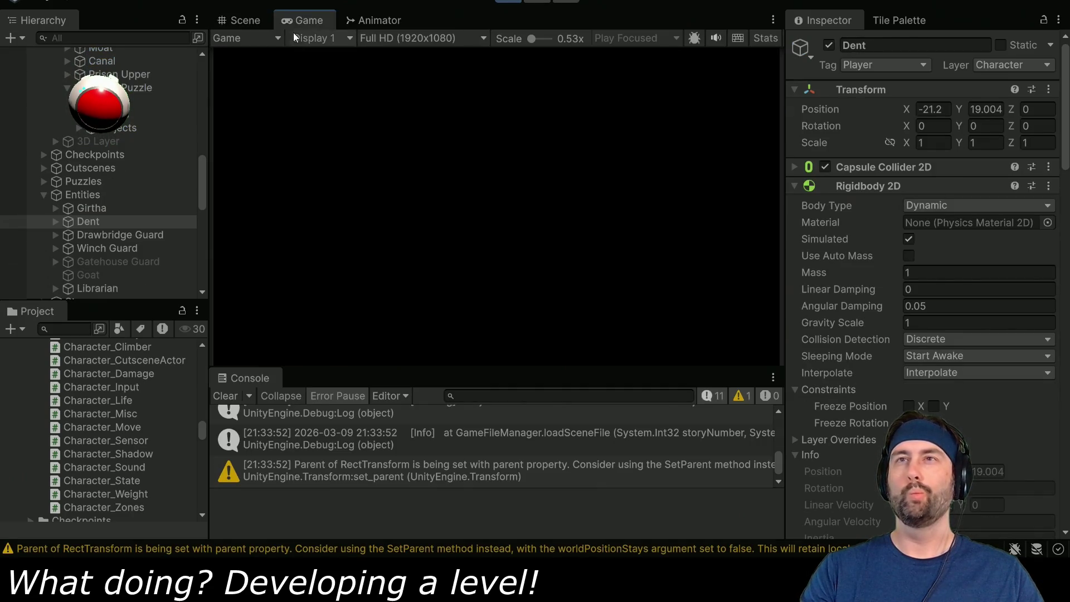
Maximize the Game view, climb the stairs, and run and jump right off the ledge
double_click(301, 21)
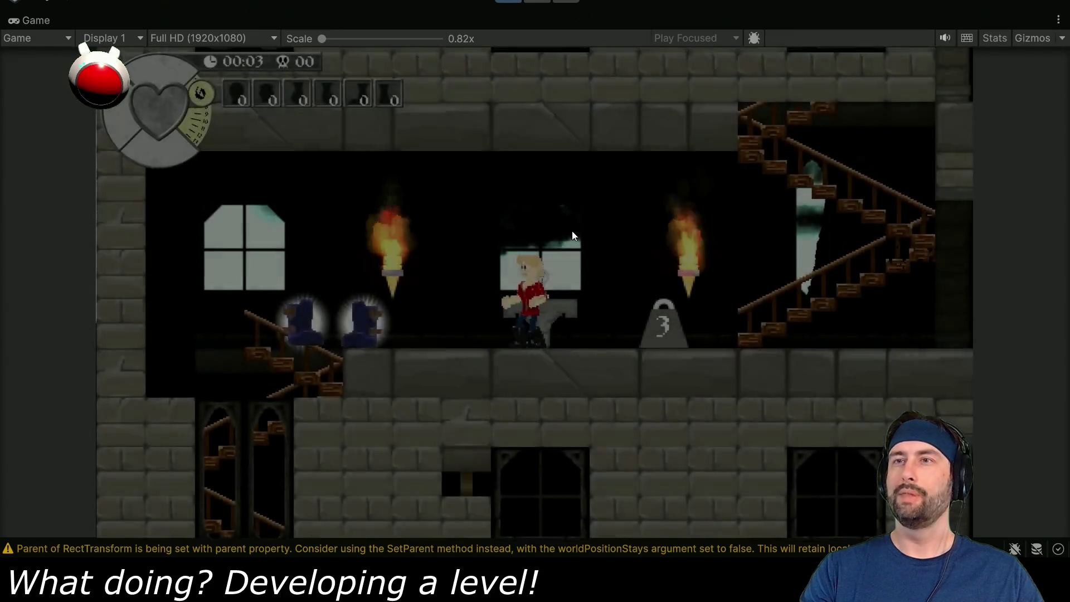
key(Left)
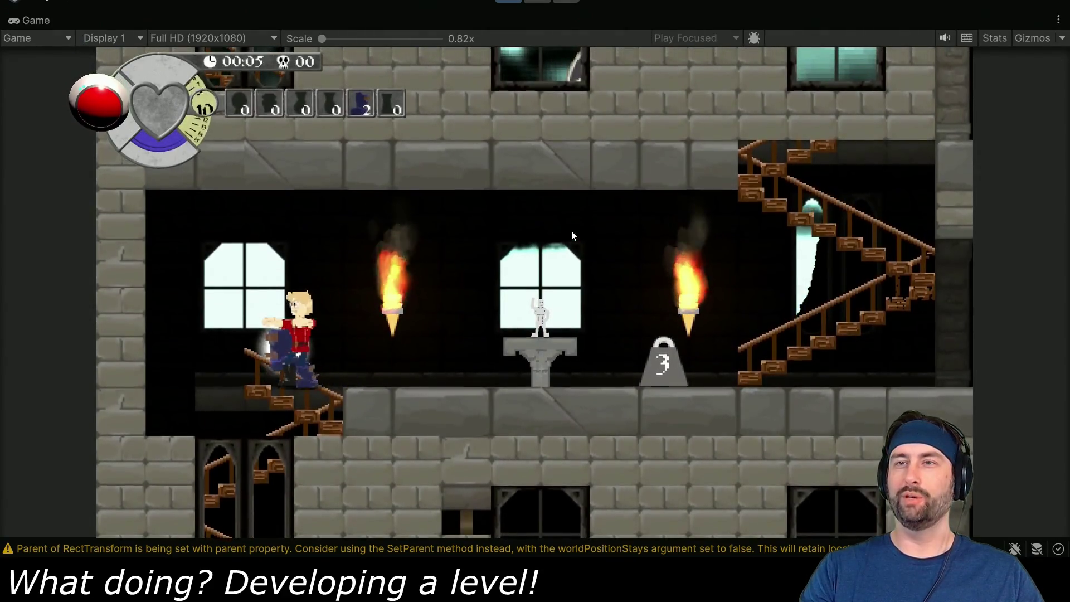
key(Up)
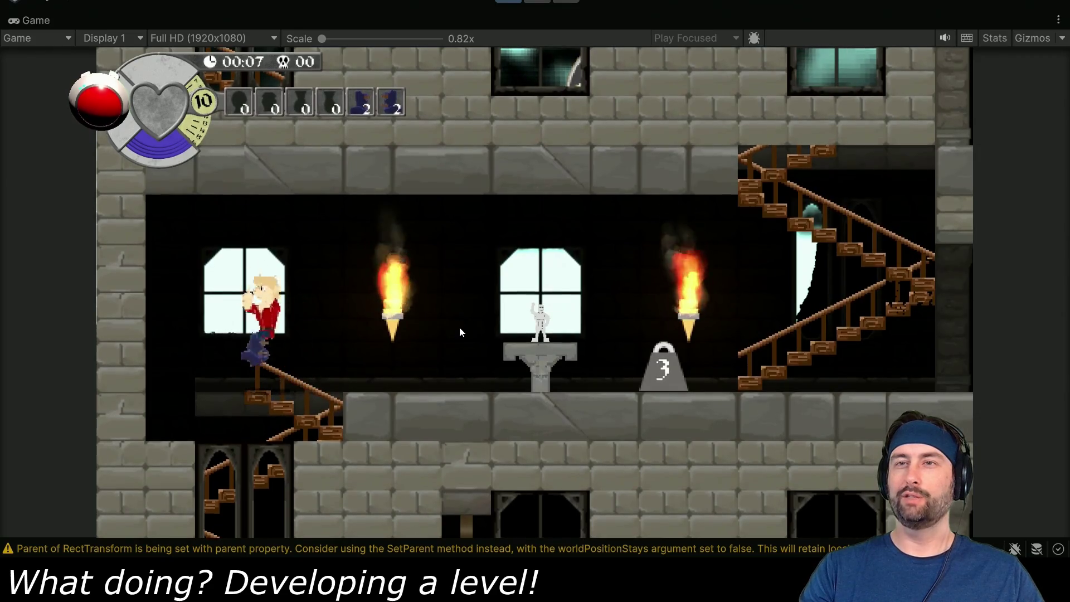
key(Left)
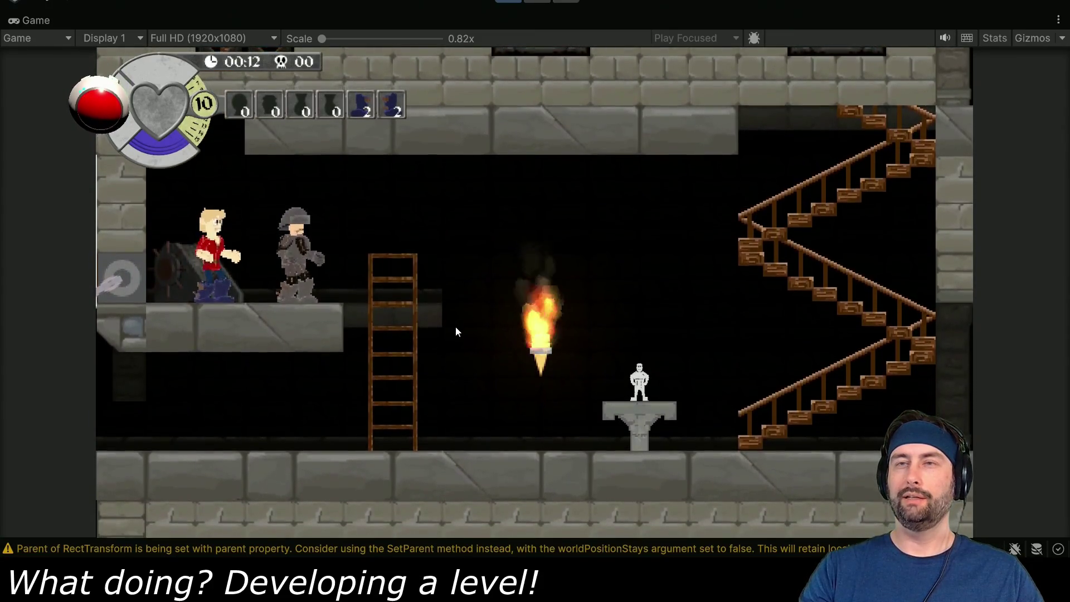
key(Right)
key(space)
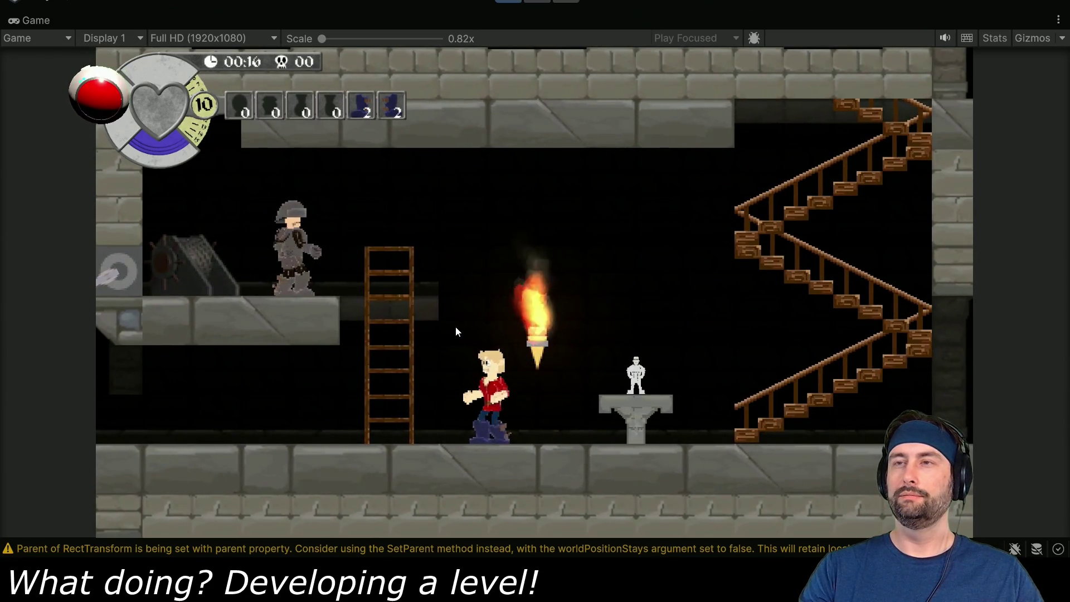
Unequip and drop both boots through the in-game inventory
key(i)
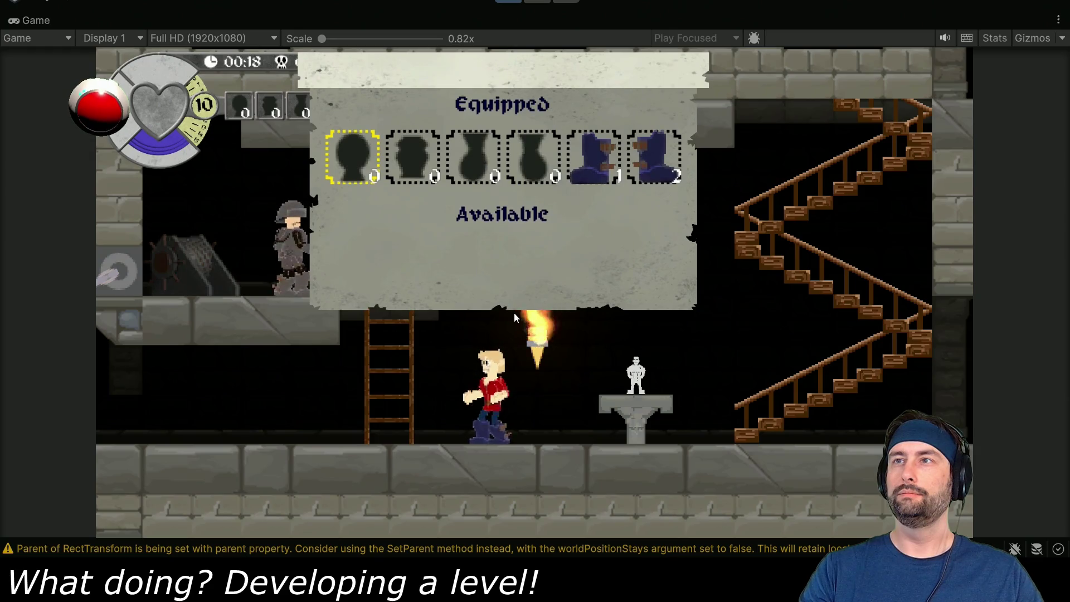
key(Right)
key(Right)
key(Right)
key(Right)
key(Return)
key(Right)
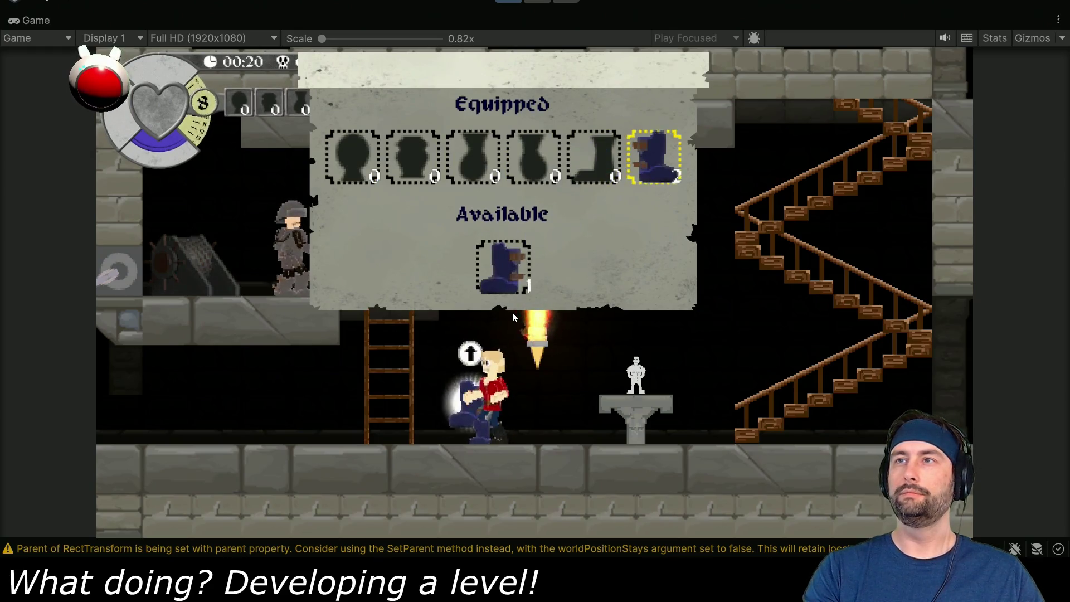
key(Return)
key(i)
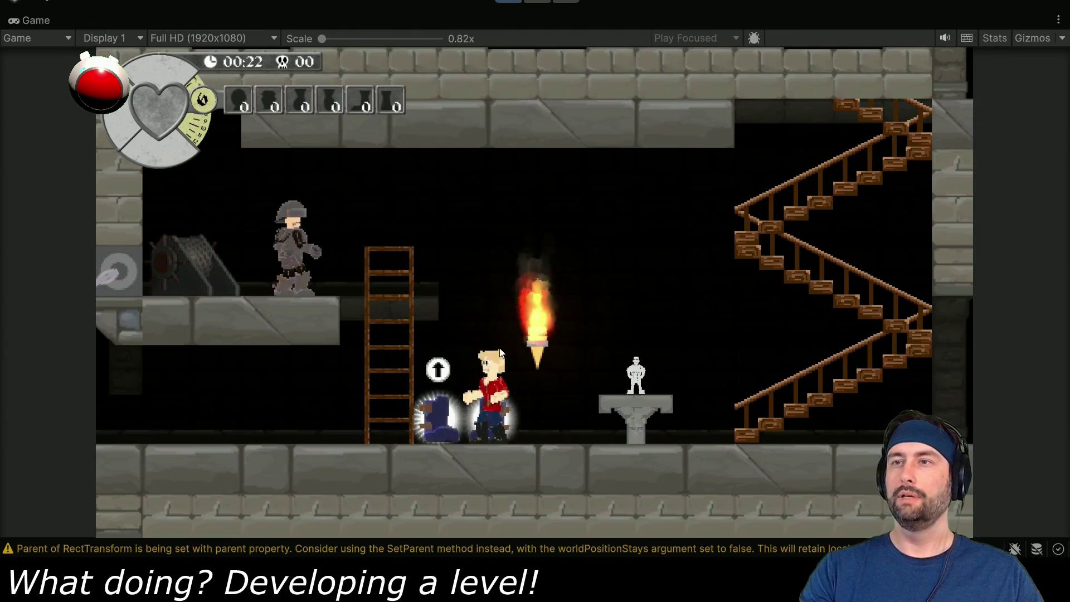
Walk left outdoors, jump off the ledge into the valley, then stop the playtest
key(Left)
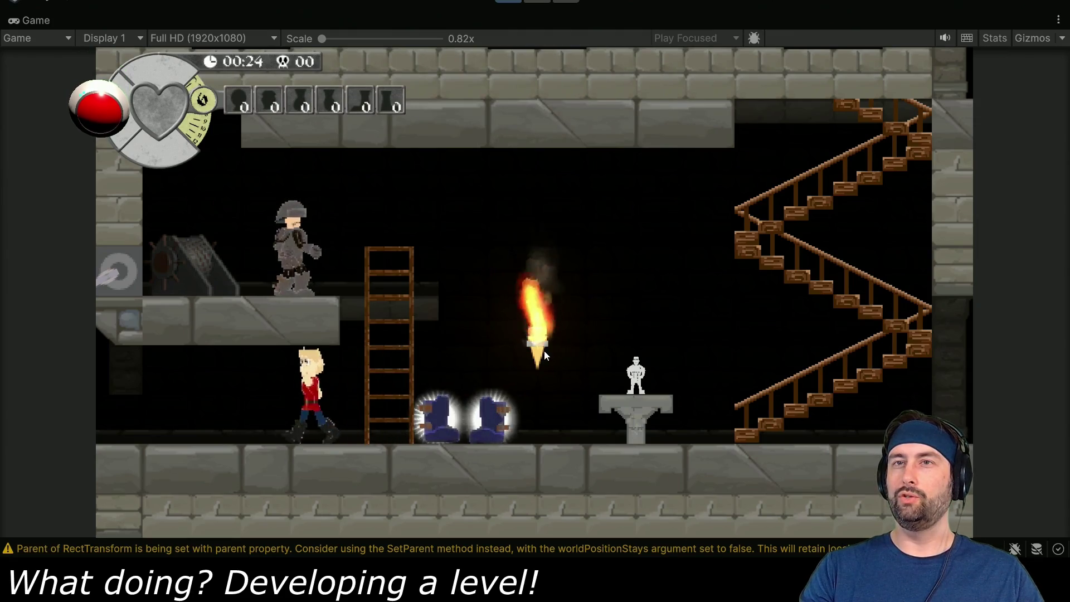
key(Left)
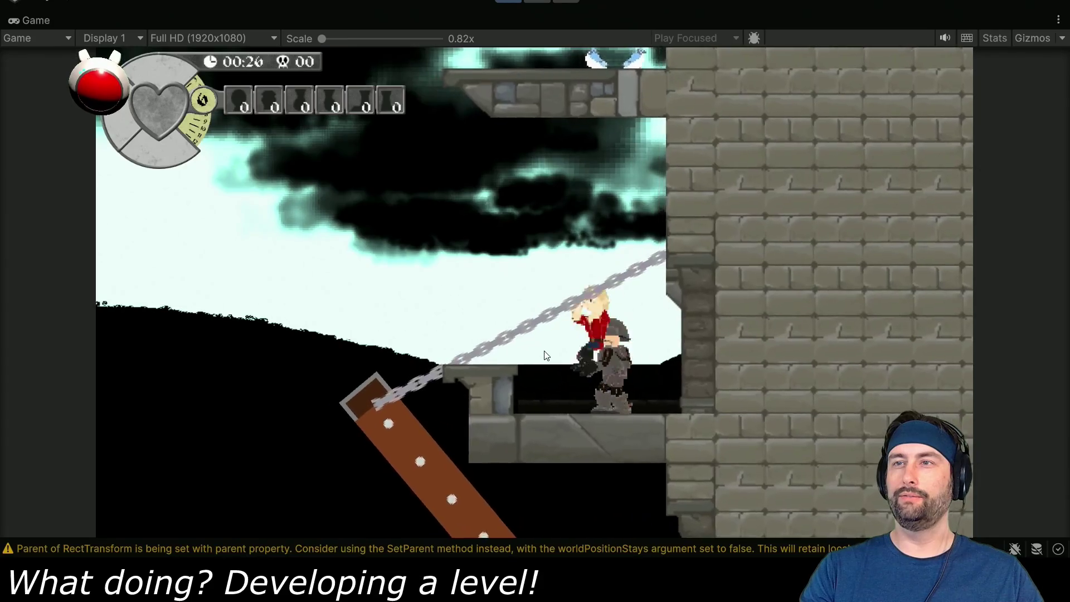
key(Left)
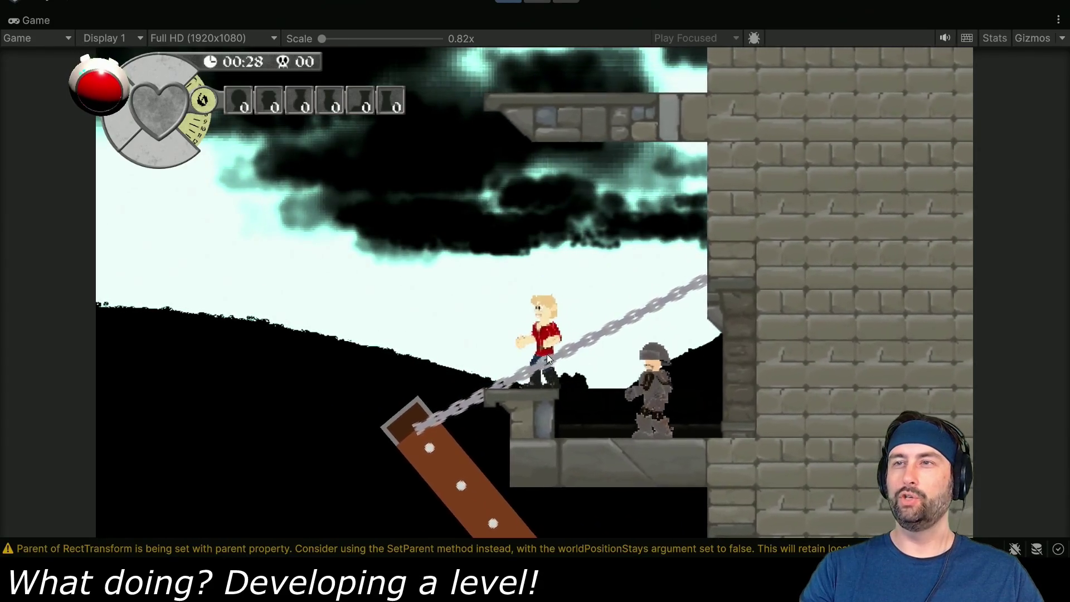
key(Left)
key(space)
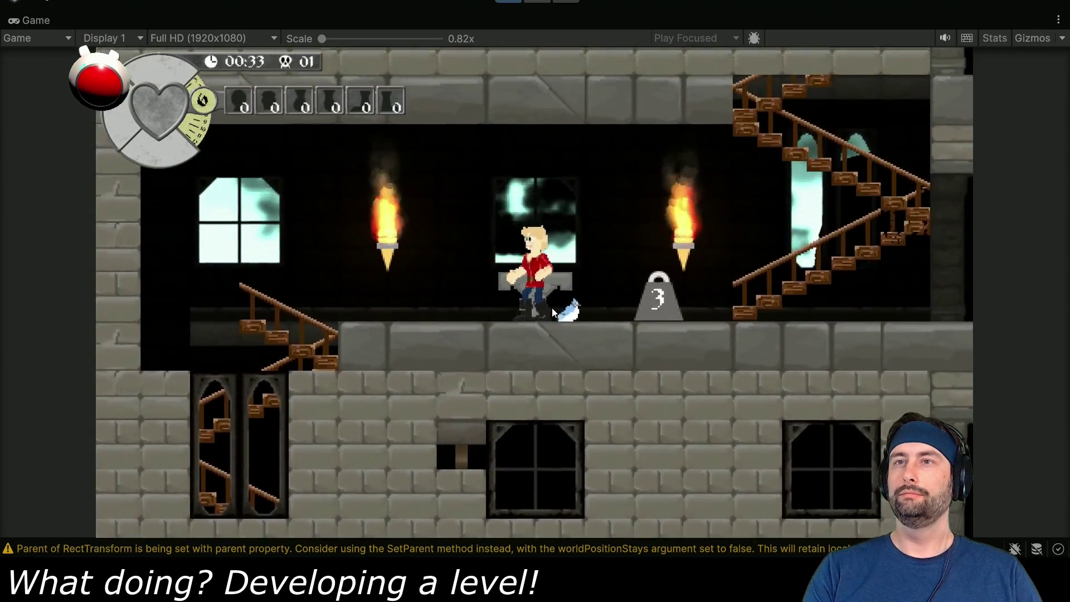
key(Left)
key(Left)
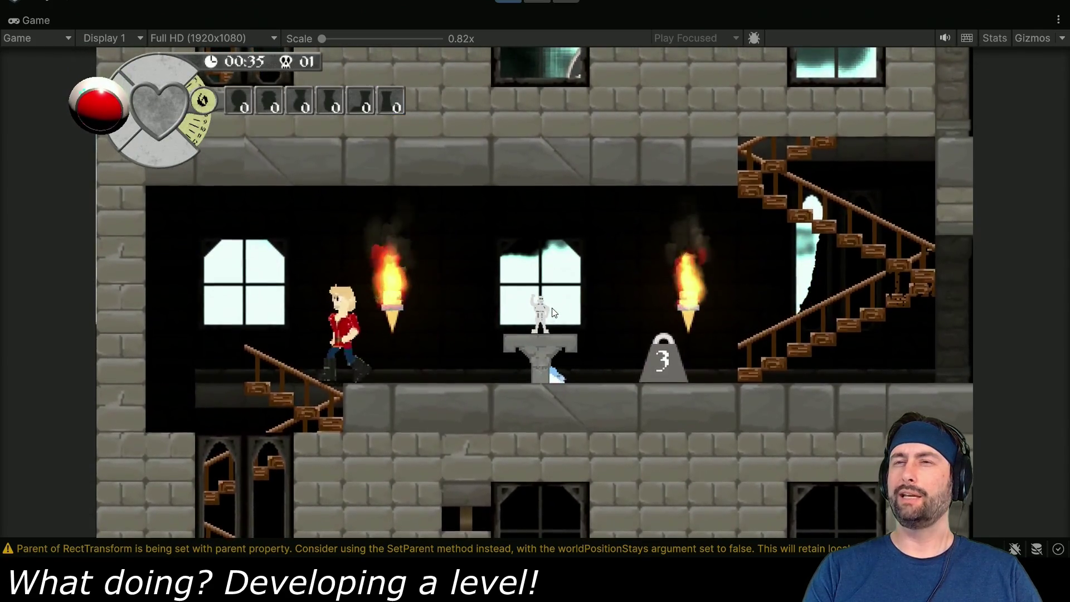
key(Right)
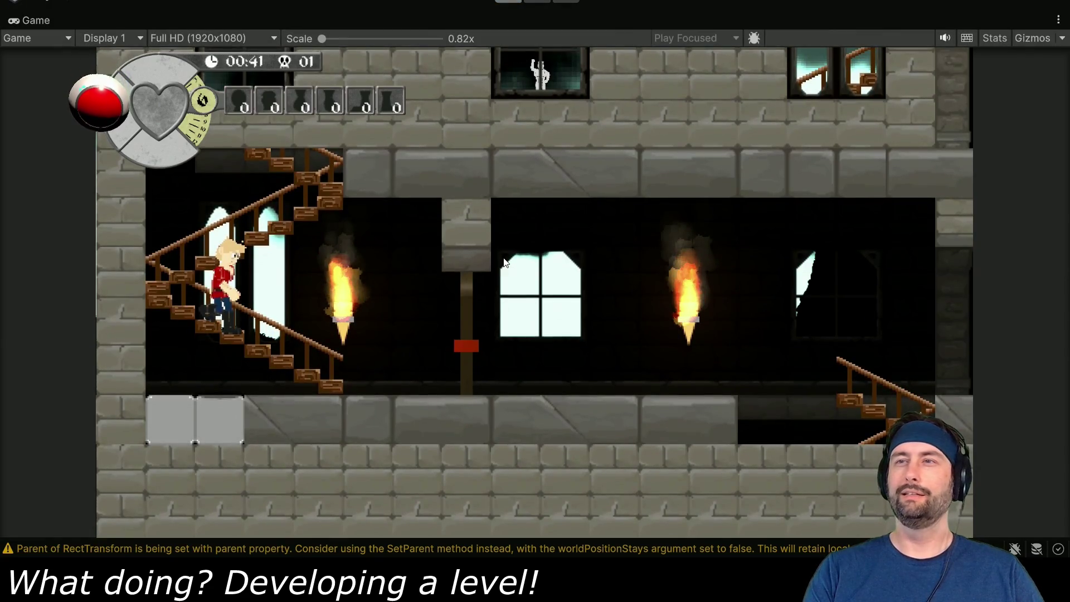
key(ctrl+p)
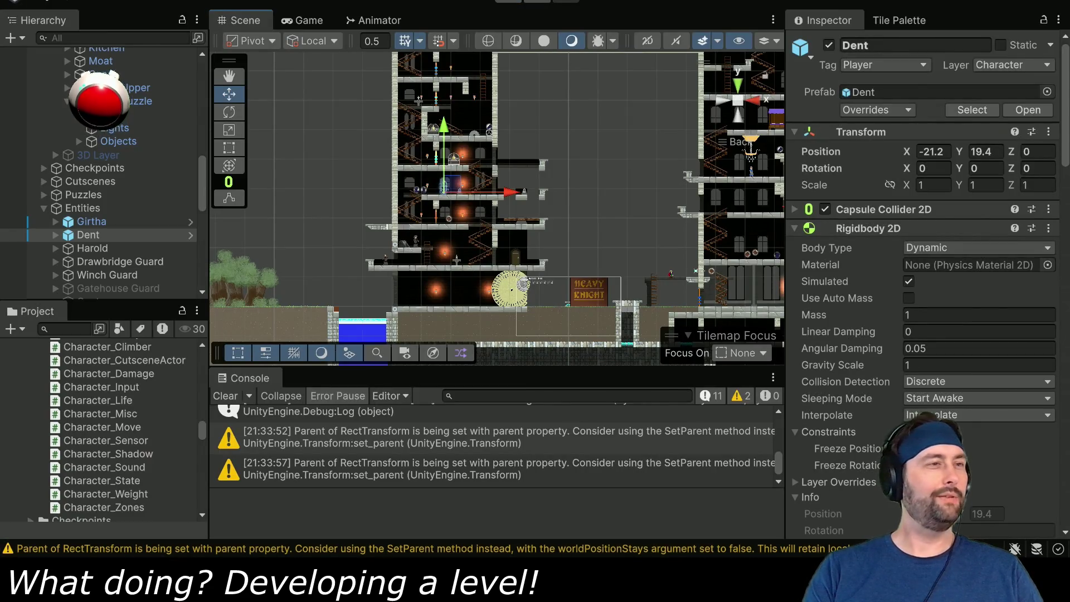
Mark the 'Casting error in Breakable Block' hotlist line done with a leading '--'
key(alt+Tab)
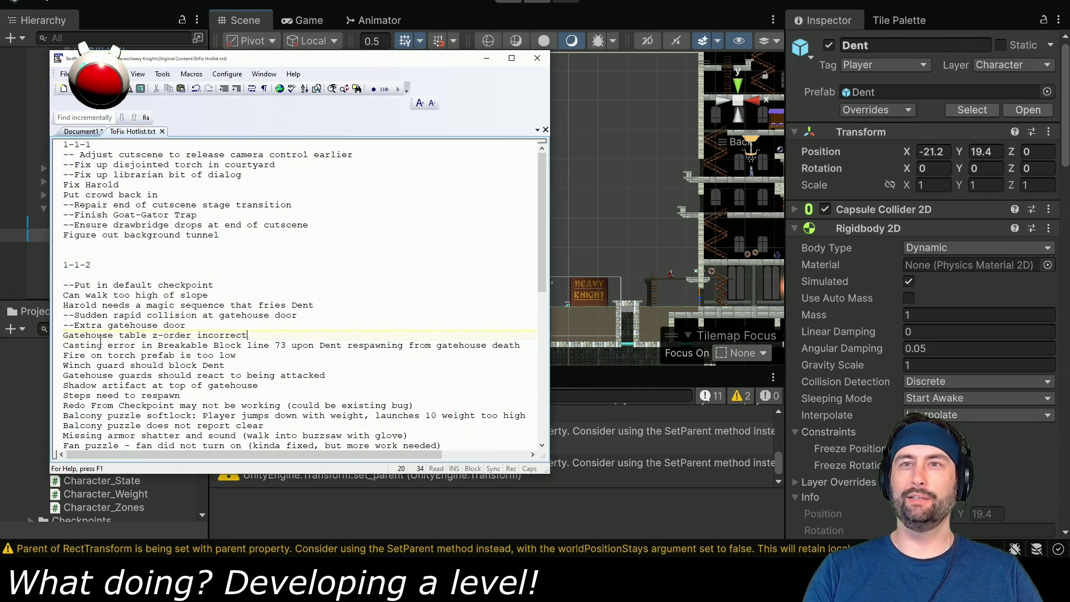
text(--)
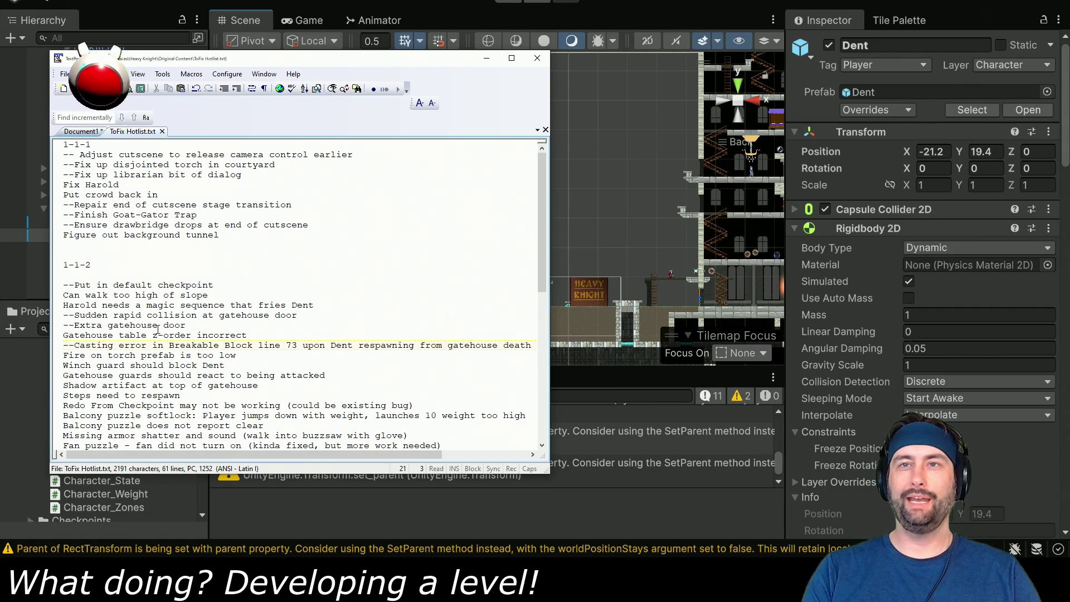
key(alt+Tab)
scroll(507, 225, up, 5)
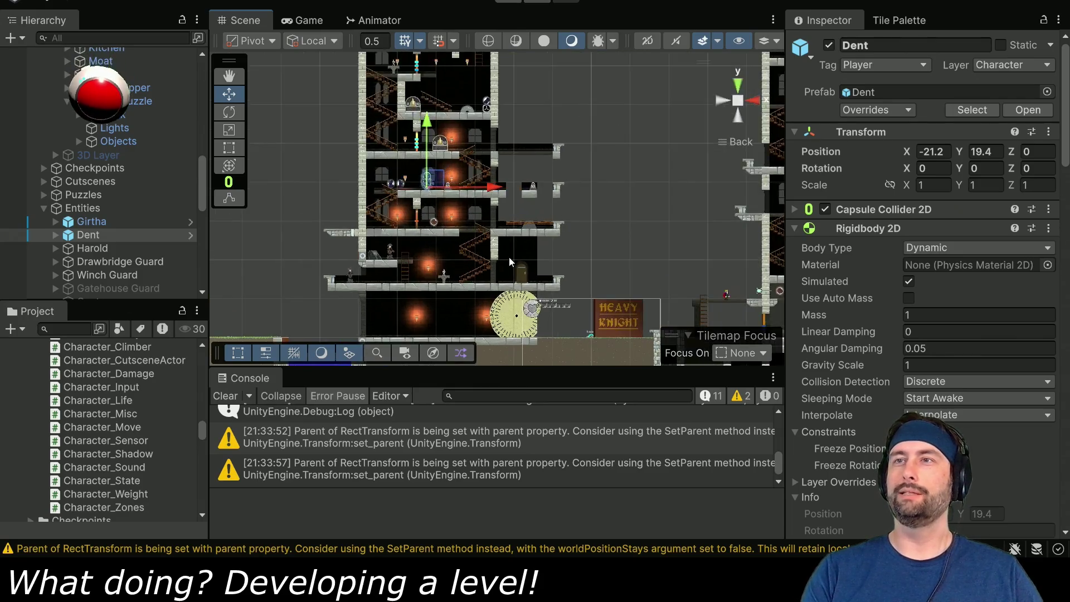
scroll(494, 247, up, 3)
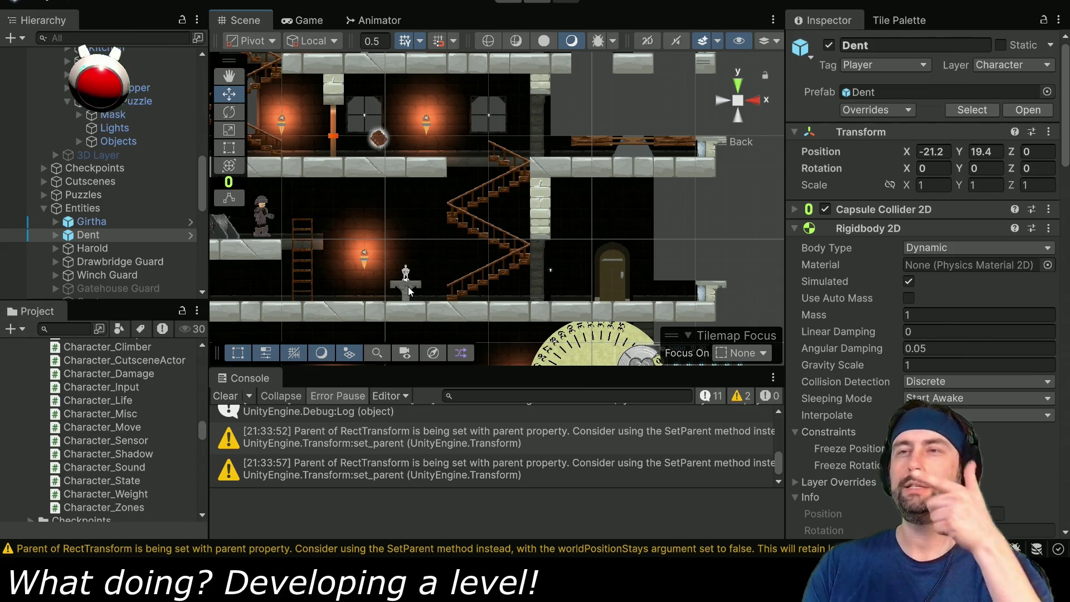
scroll(85, 165, up, 5)
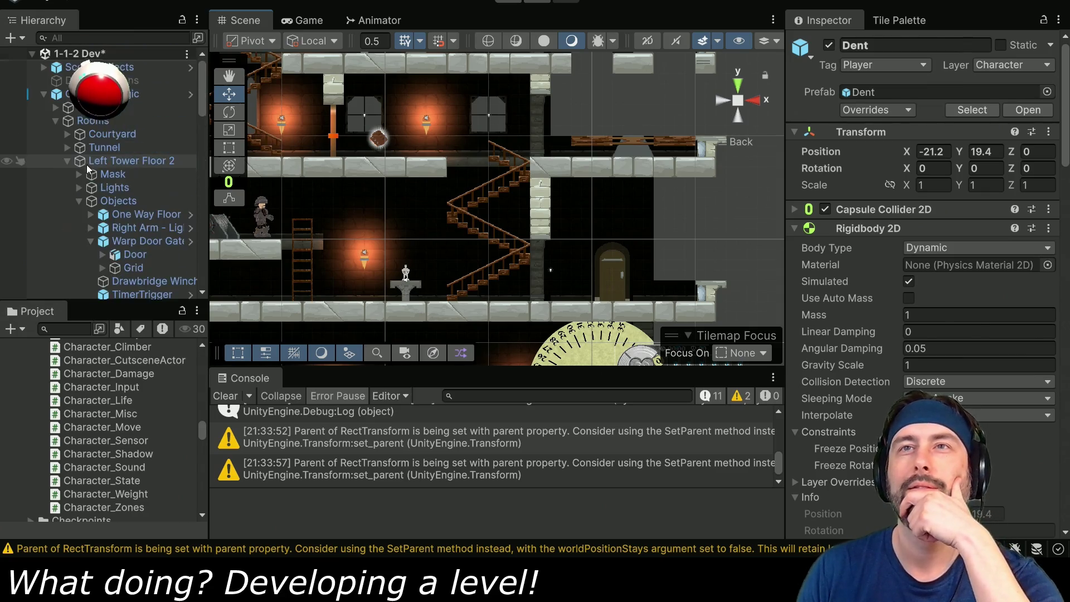
click(55, 107)
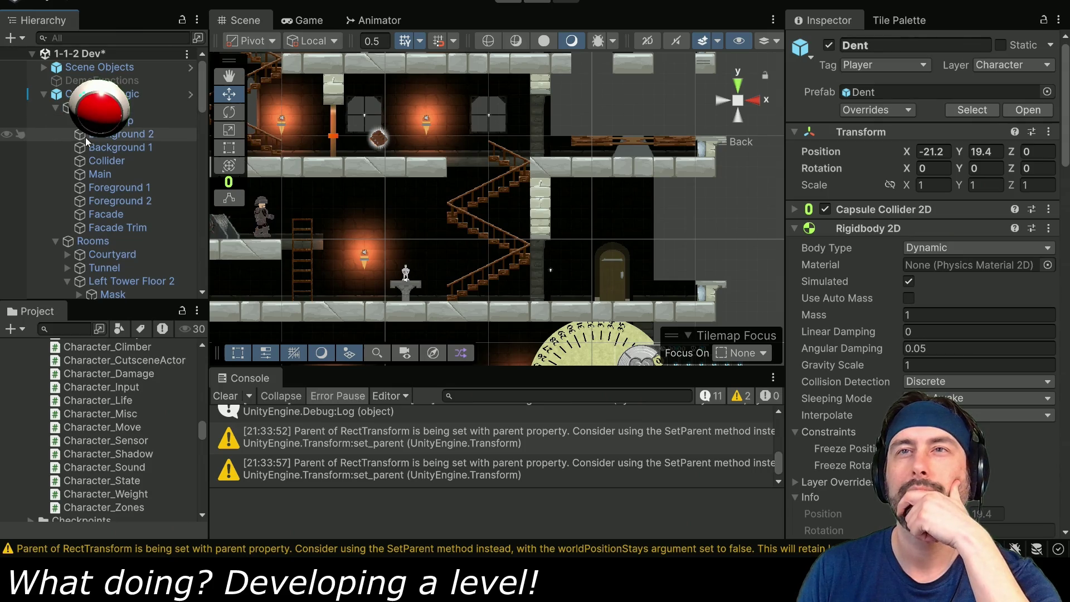
click(127, 201)
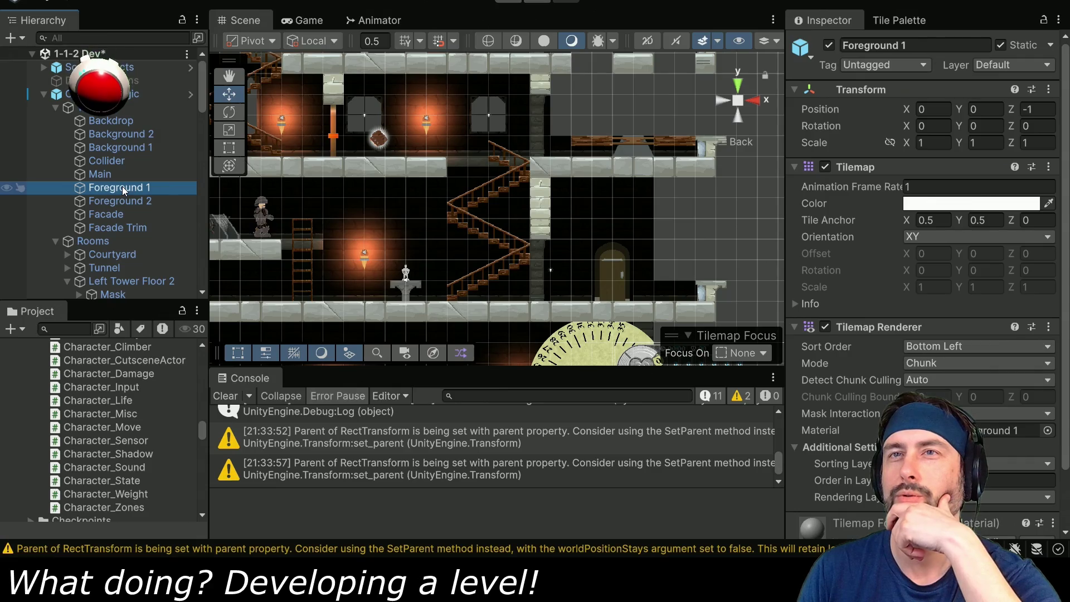
click(112, 175)
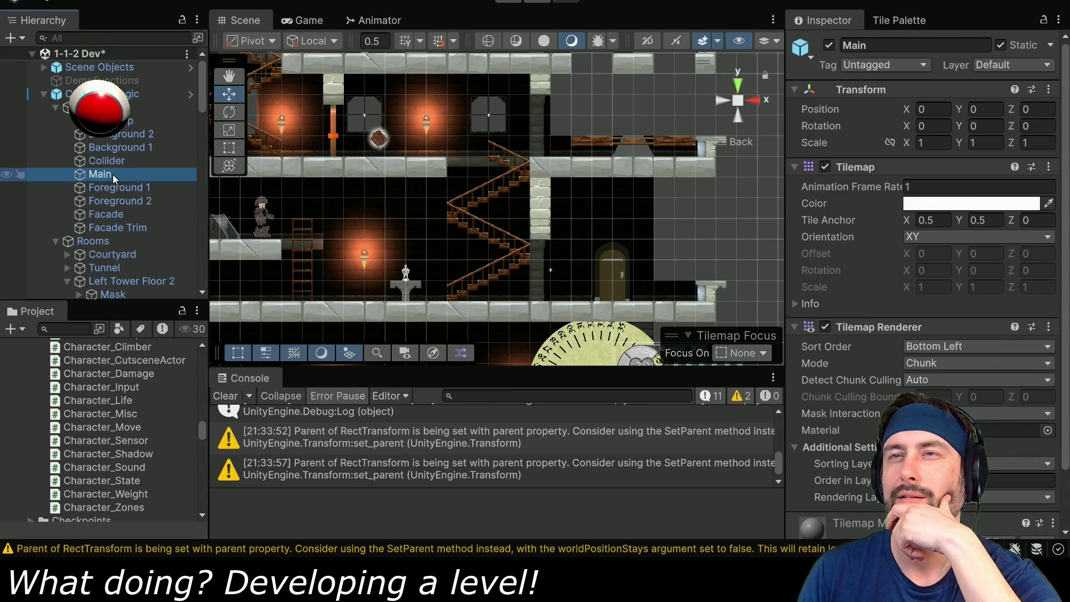
click(122, 152)
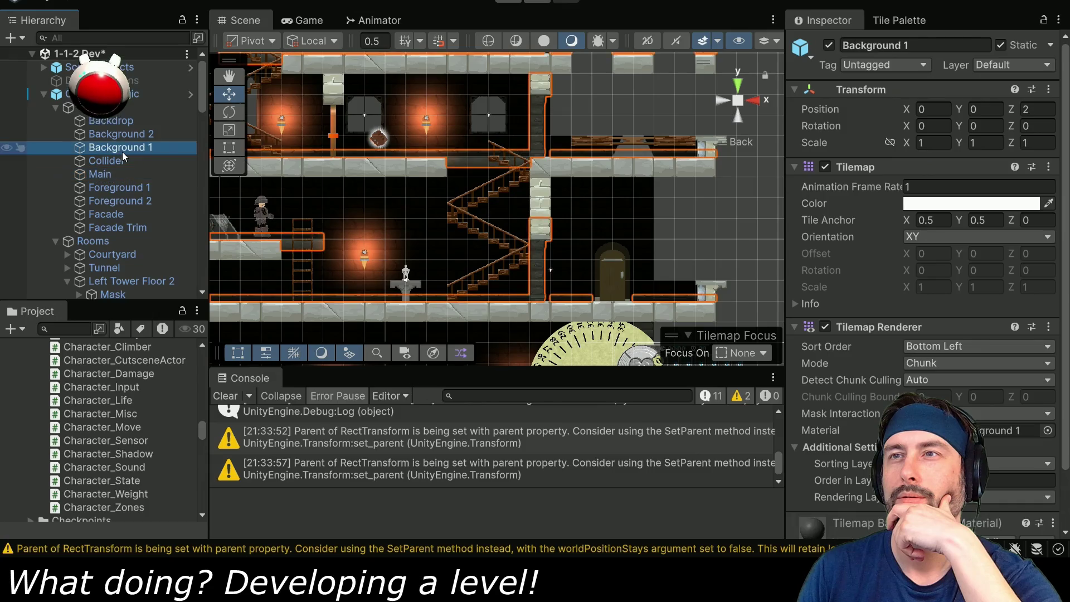
click(122, 136)
click(119, 226)
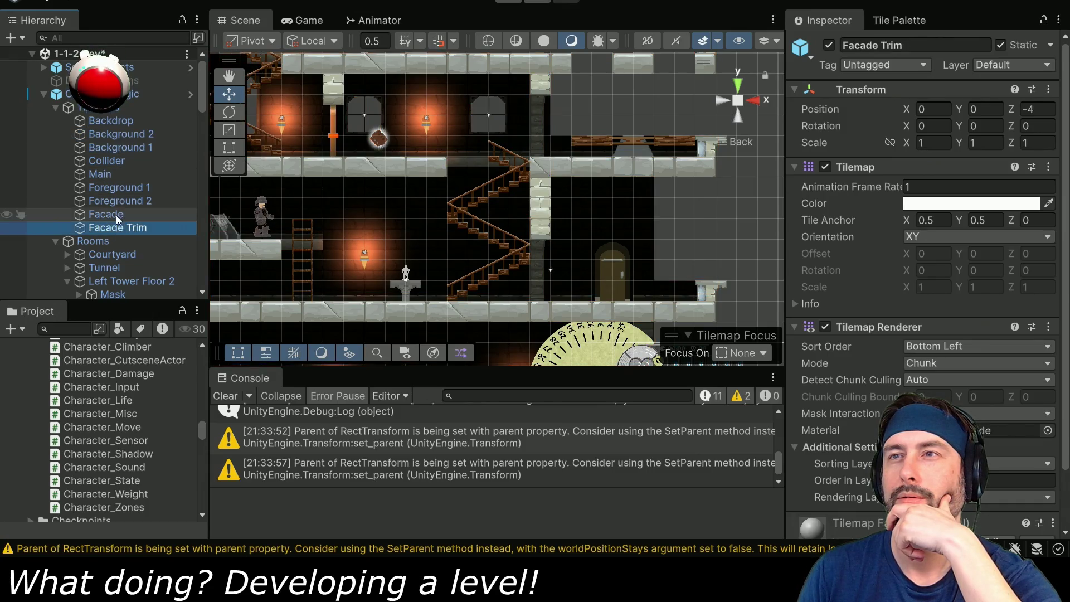
click(116, 215)
click(122, 200)
click(122, 190)
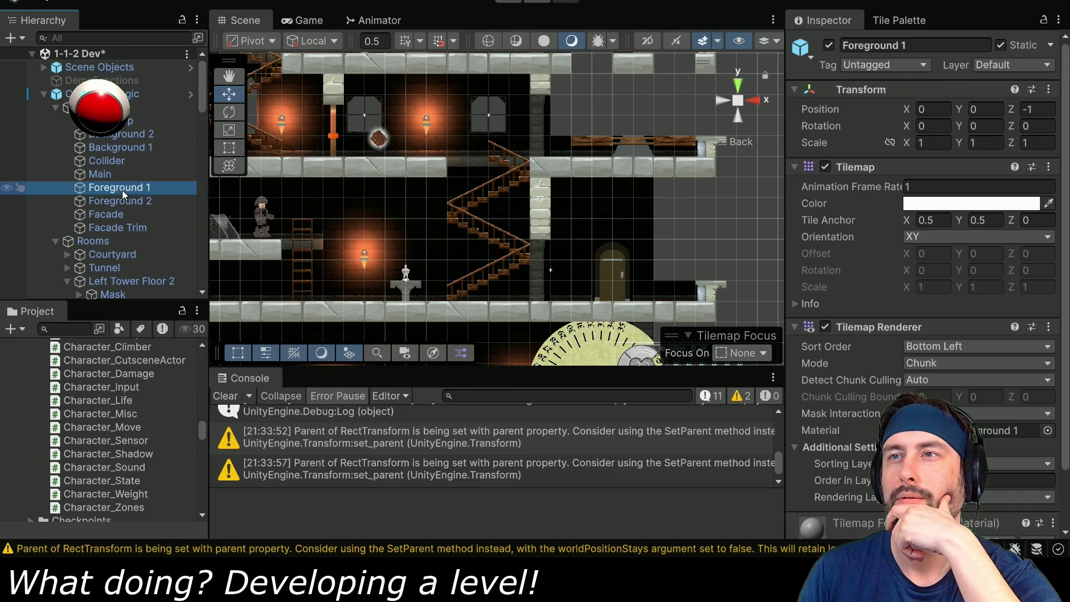
click(118, 174)
click(118, 163)
click(119, 149)
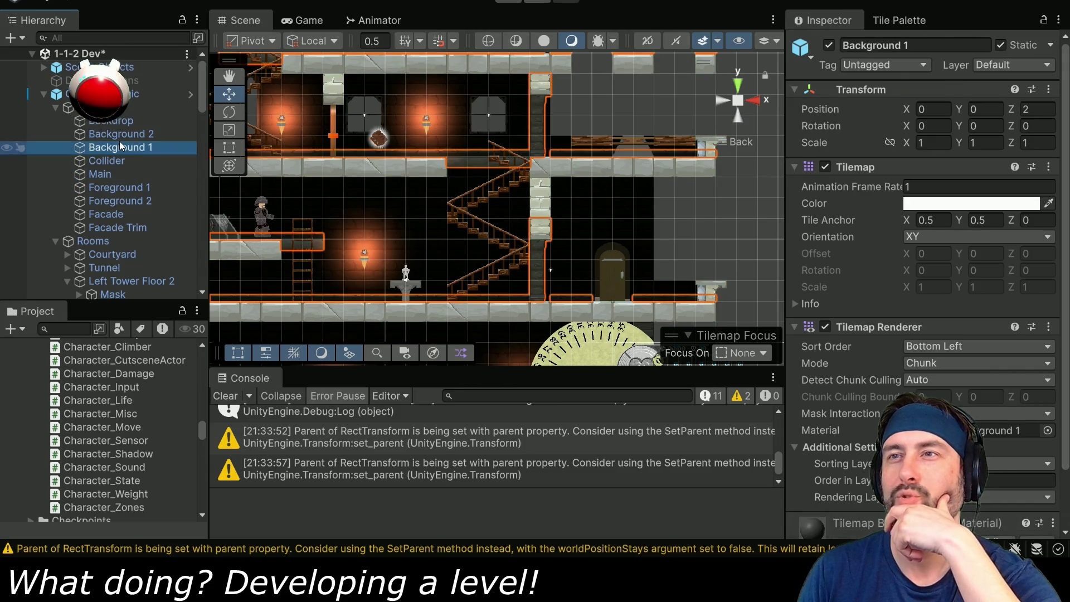
click(119, 140)
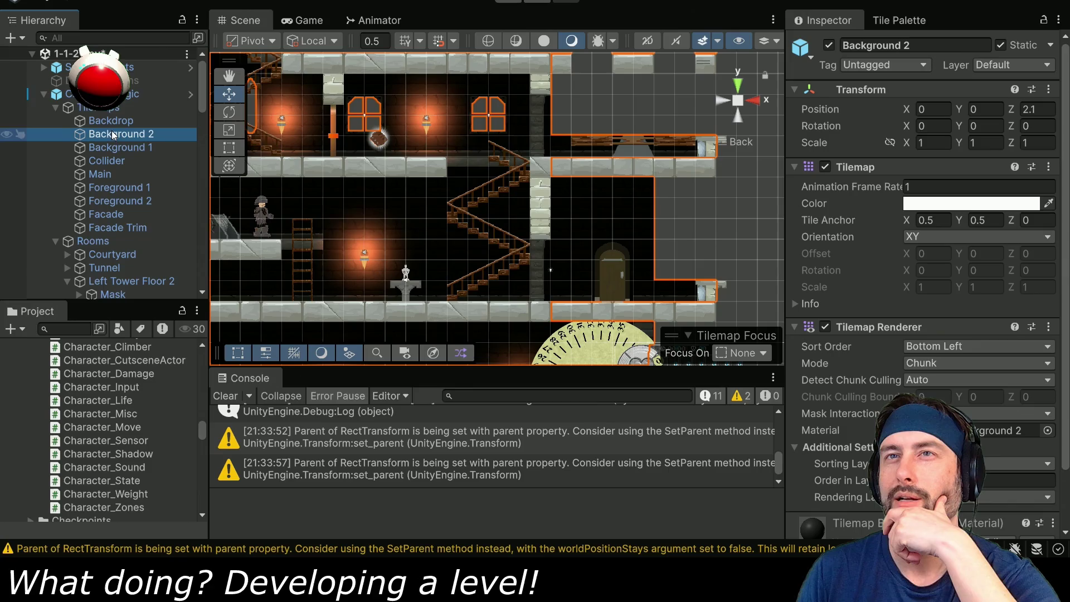
click(55, 107)
scroll(78, 154, down, 4)
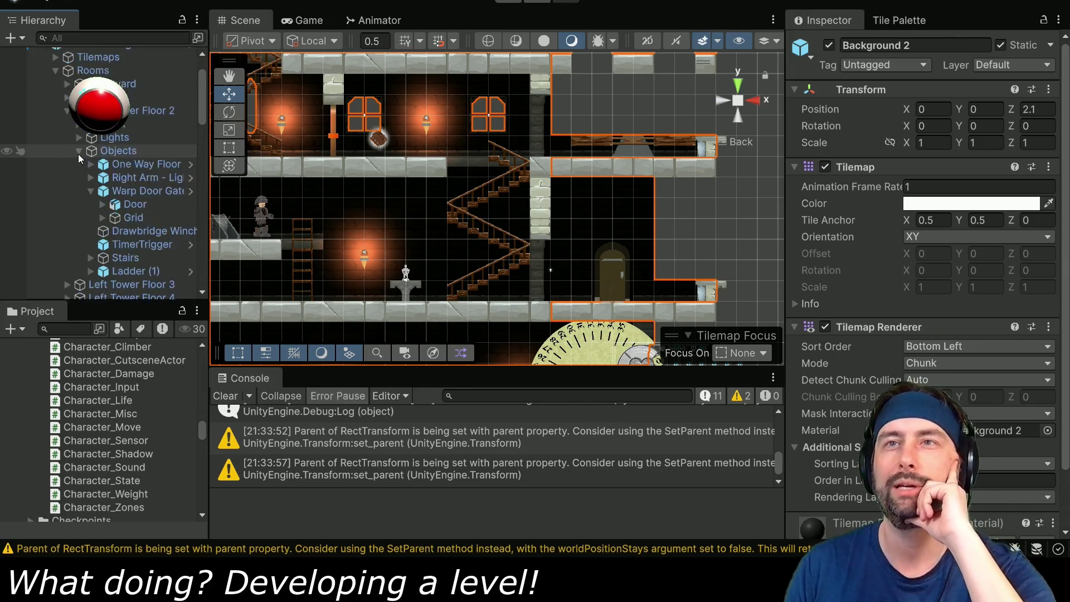